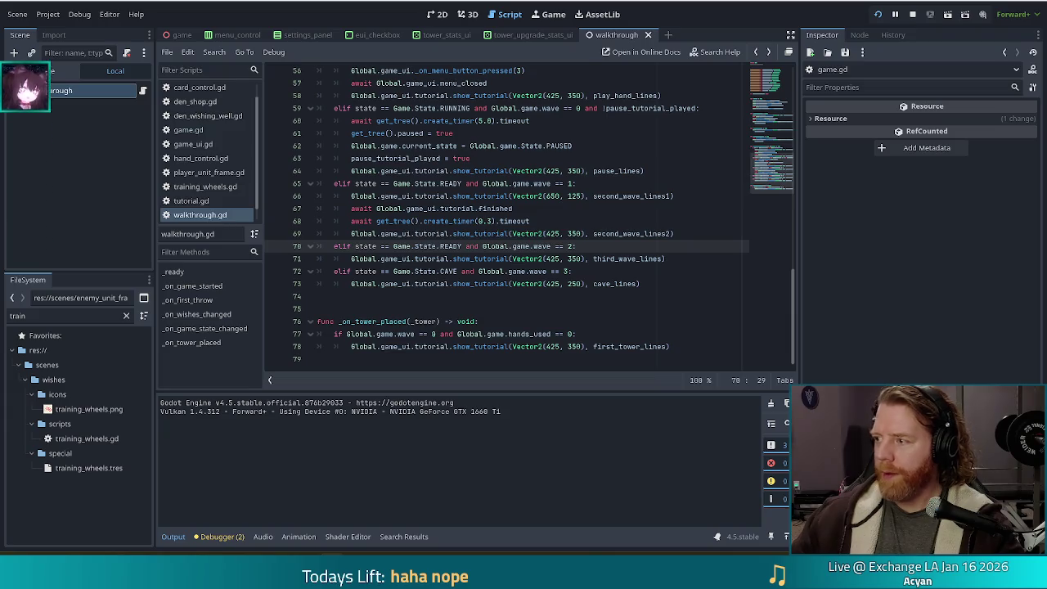
Step: Switch from Godot to the Chrome tab showing the CharacterBody3D chase script image
key("alt+Tab")
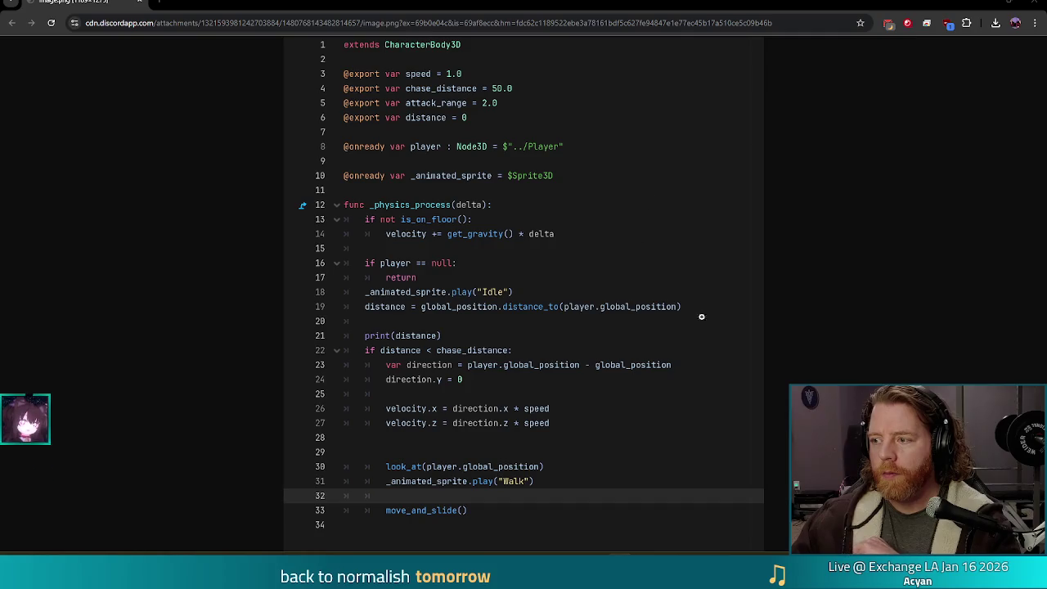
Step: Leave the chase script image in Chrome and go back to walkthrough.gd in Godot
key("alt+Tab")
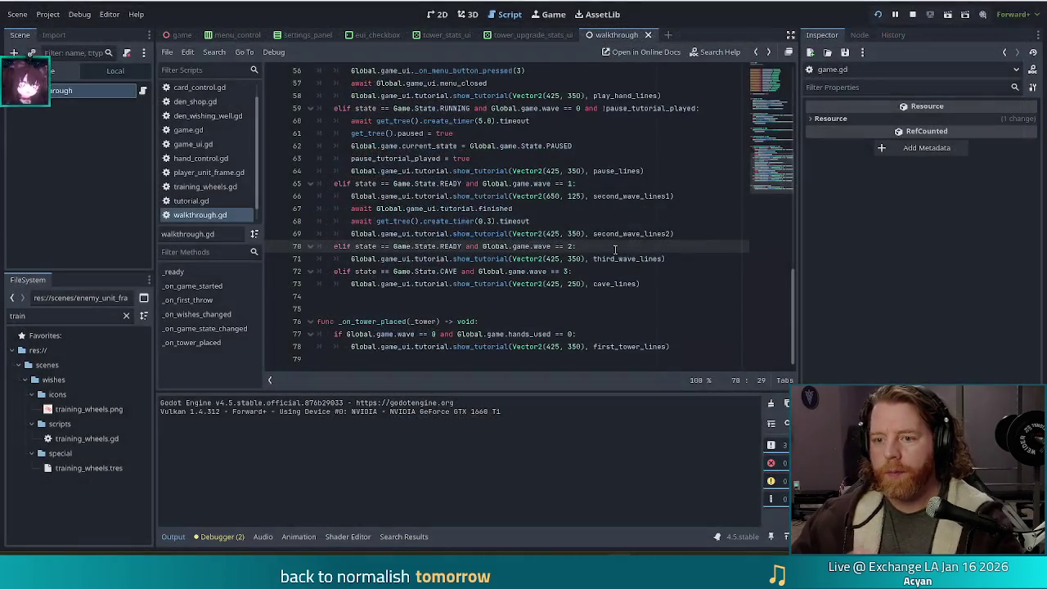
Step: Add prints(distance, player.global_position) below the wave 3 cave_lines call and select it
left_click(638, 285)
scroll(589, 262, "up", 3)
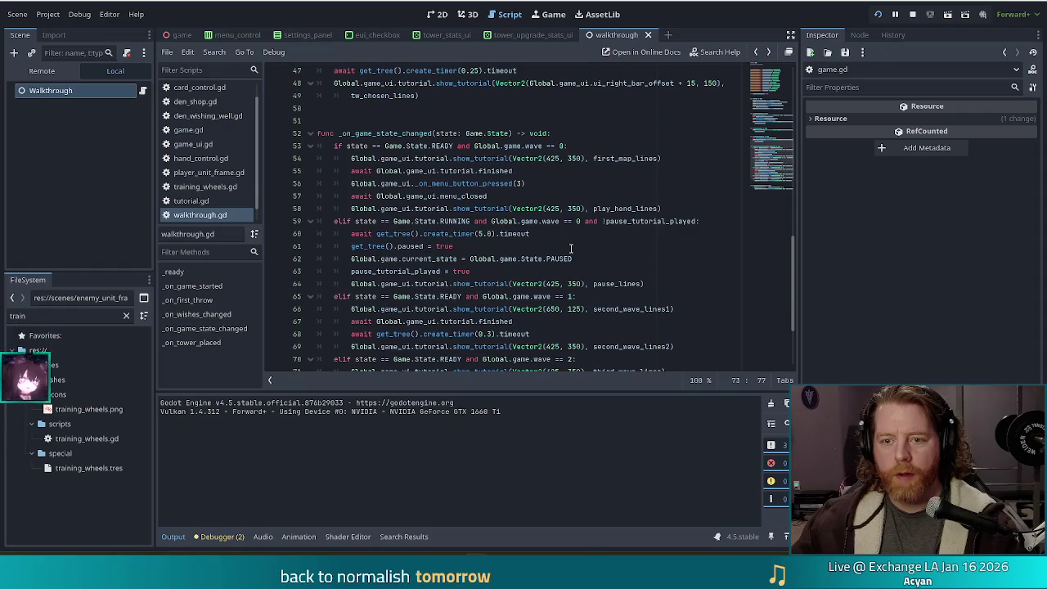
scroll(569, 247, "down", 3)
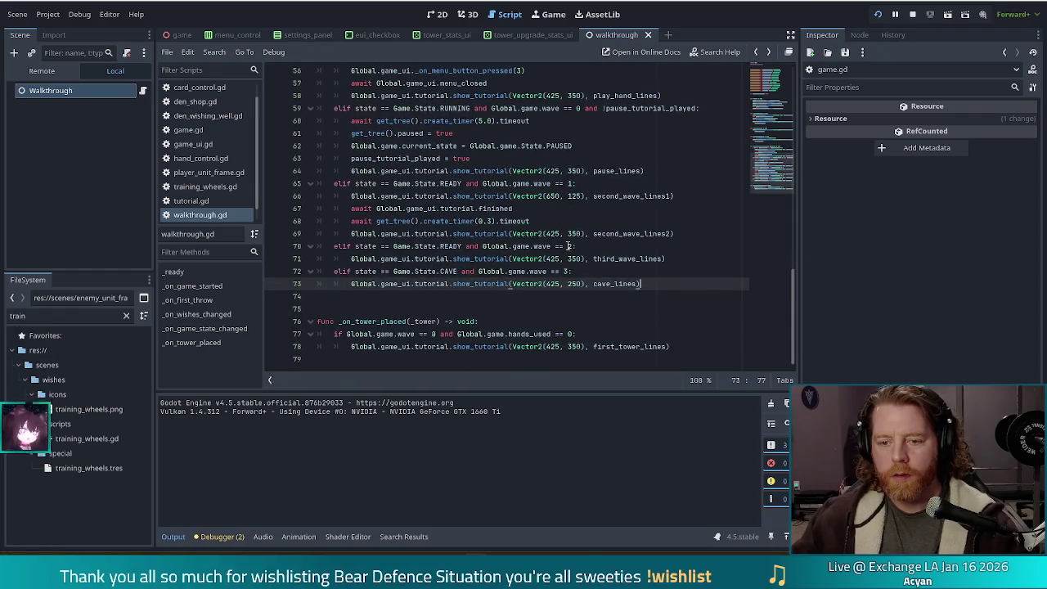
key("Return")
key("Return")
type("ints(distan")
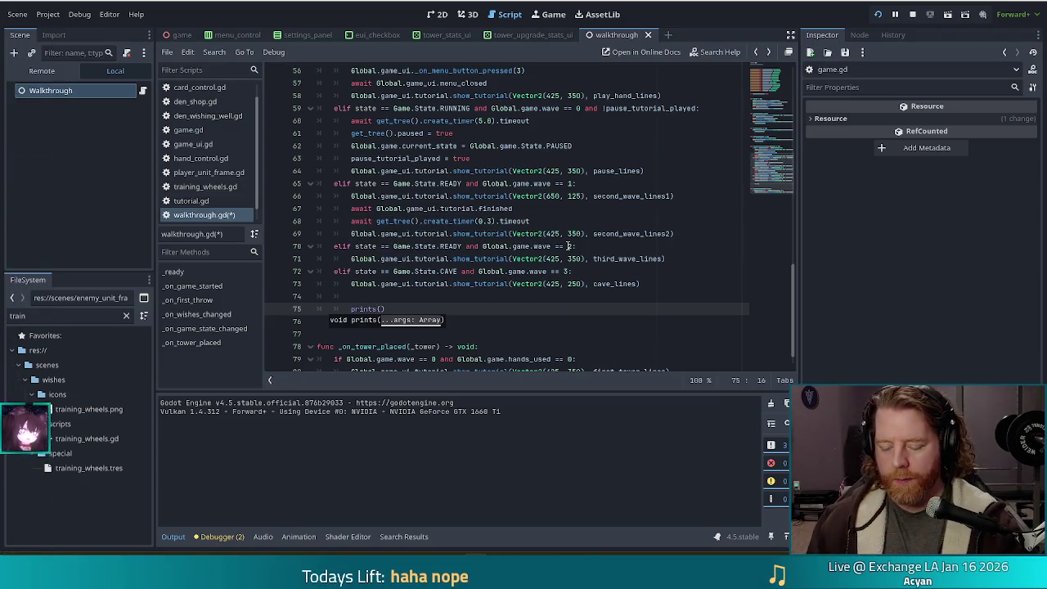
type("ce, player.")
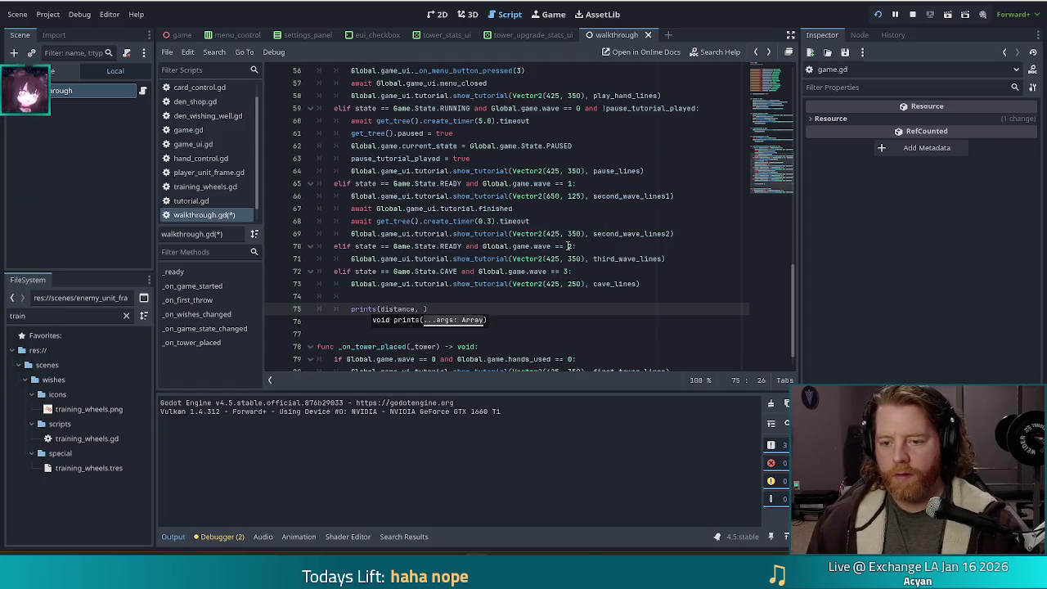
type("glo")
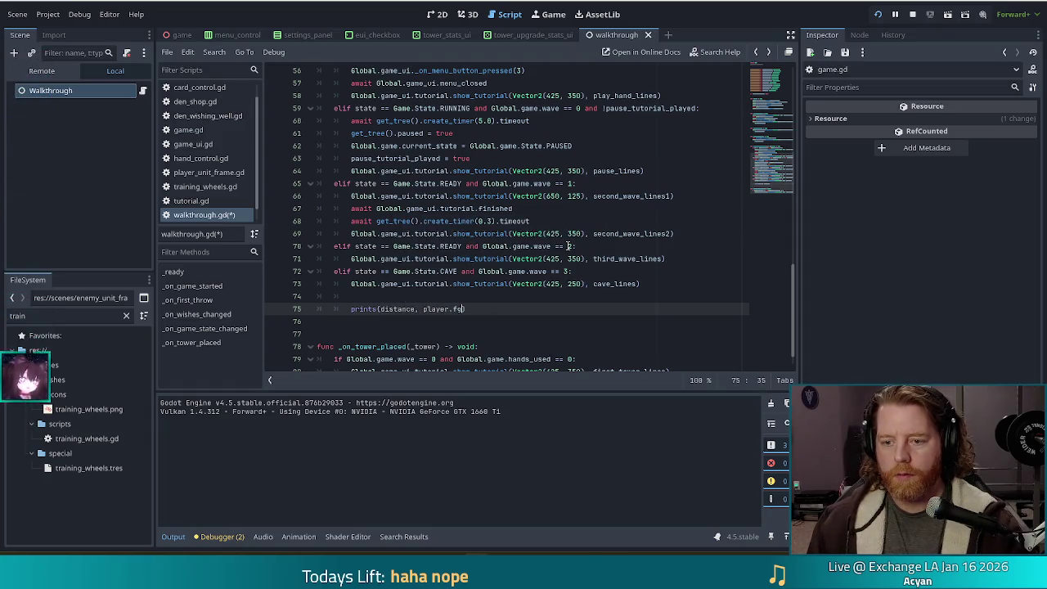
type("bal_position")
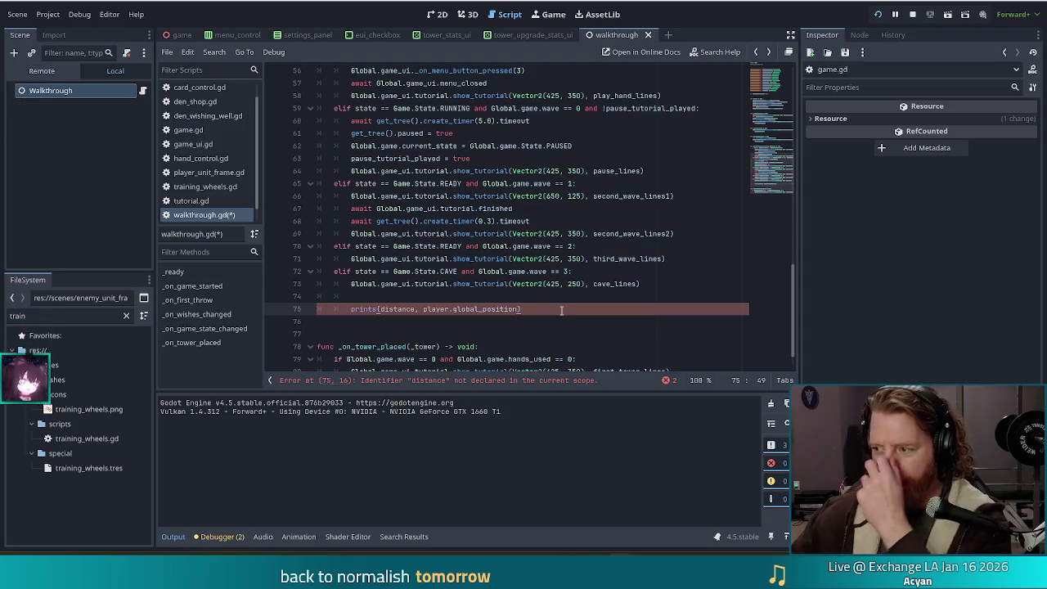
left_click_drag(561, 310, 690, 285)
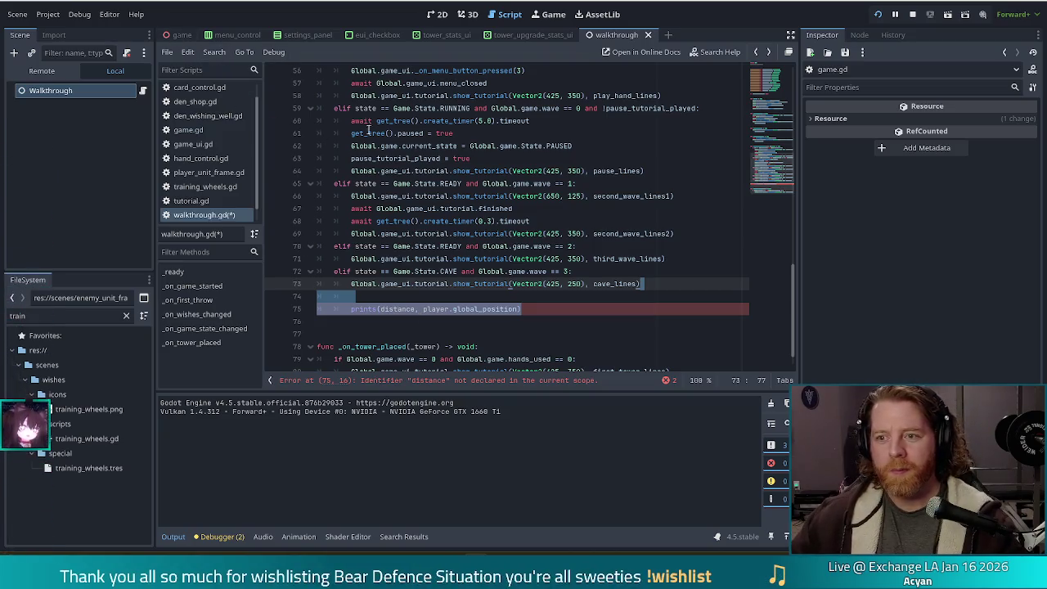
Step: Filter the FileSystem dock for the tower scene and open tower_ballista.tscn
double_click(13, 315)
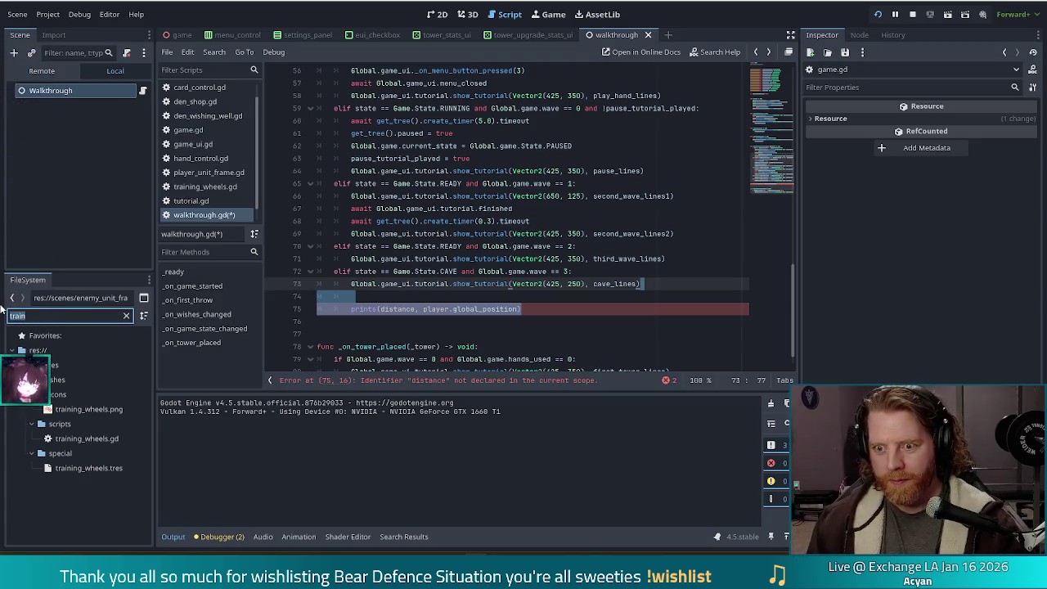
type("tower t")
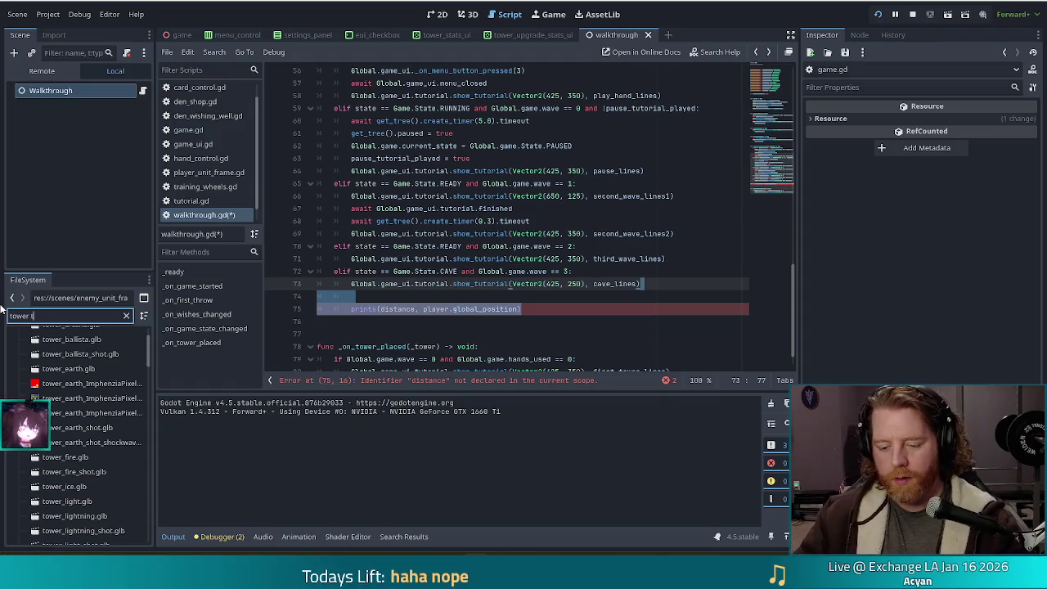
type("res")
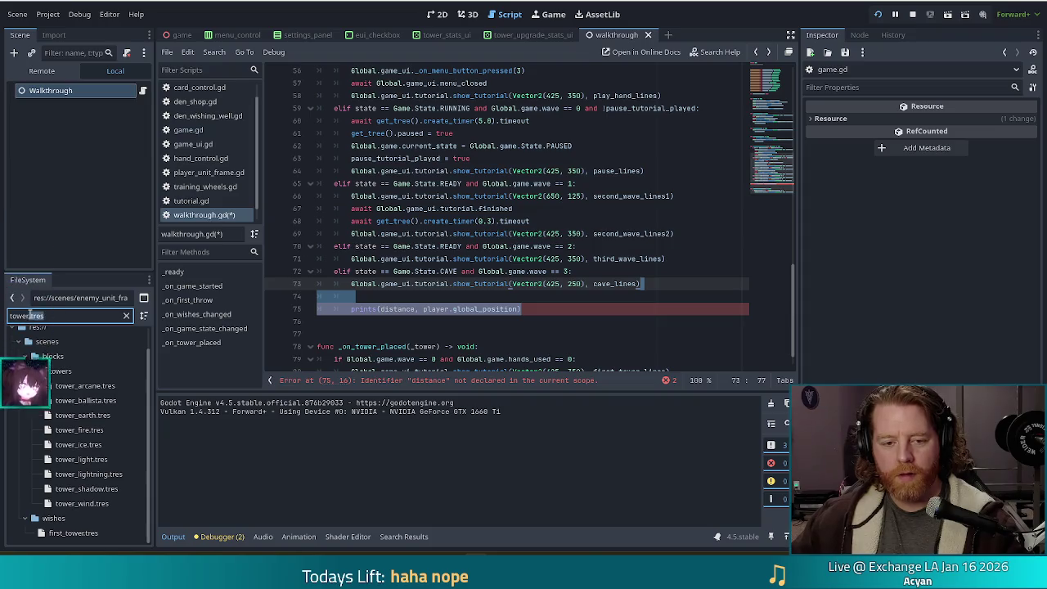
type("tscn")
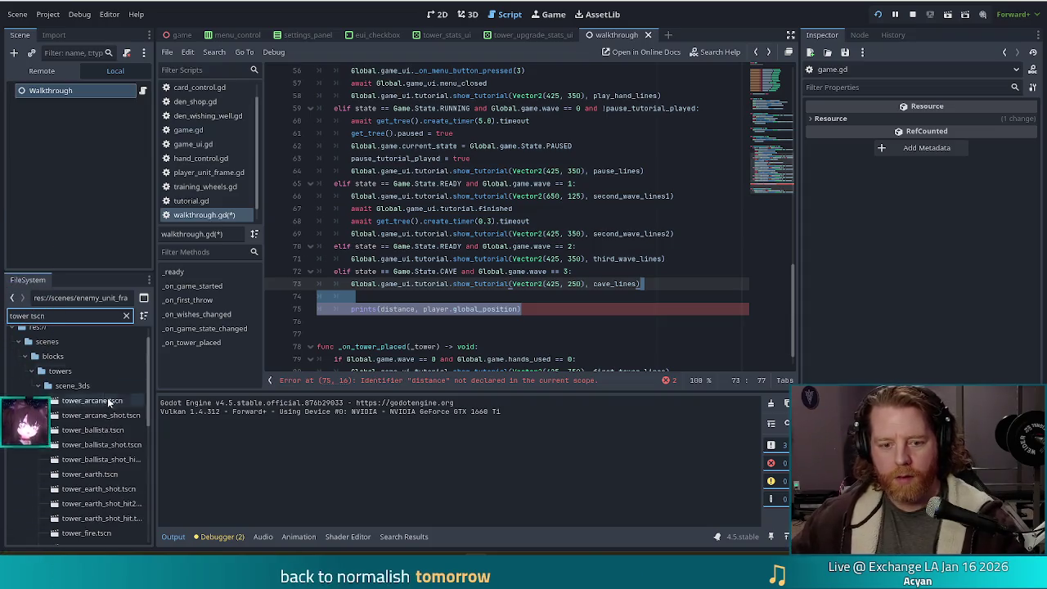
double_click(89, 431)
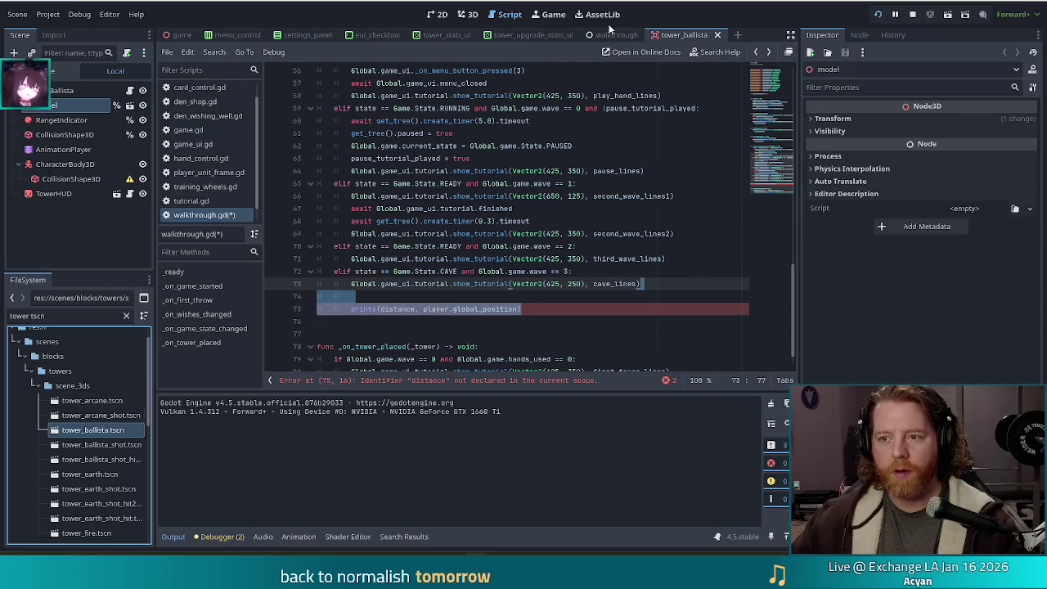
Step: Inspect the ballista scene's TowerBallista and CharacterBody3D nodes in 3D, then close the tower_ballista tab
left_click(468, 14)
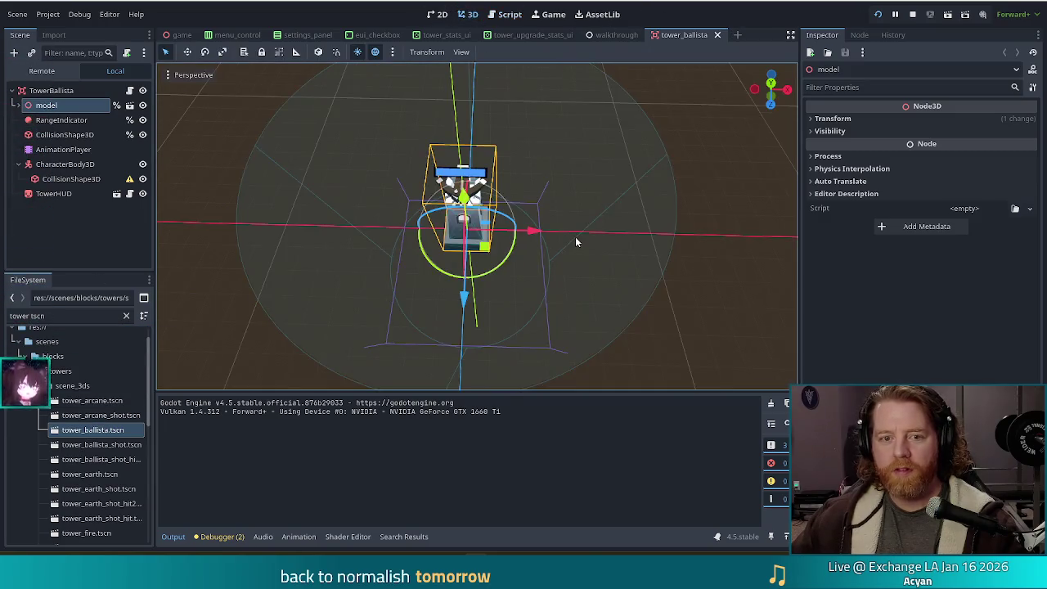
left_click_drag(603, 280, 707, 247)
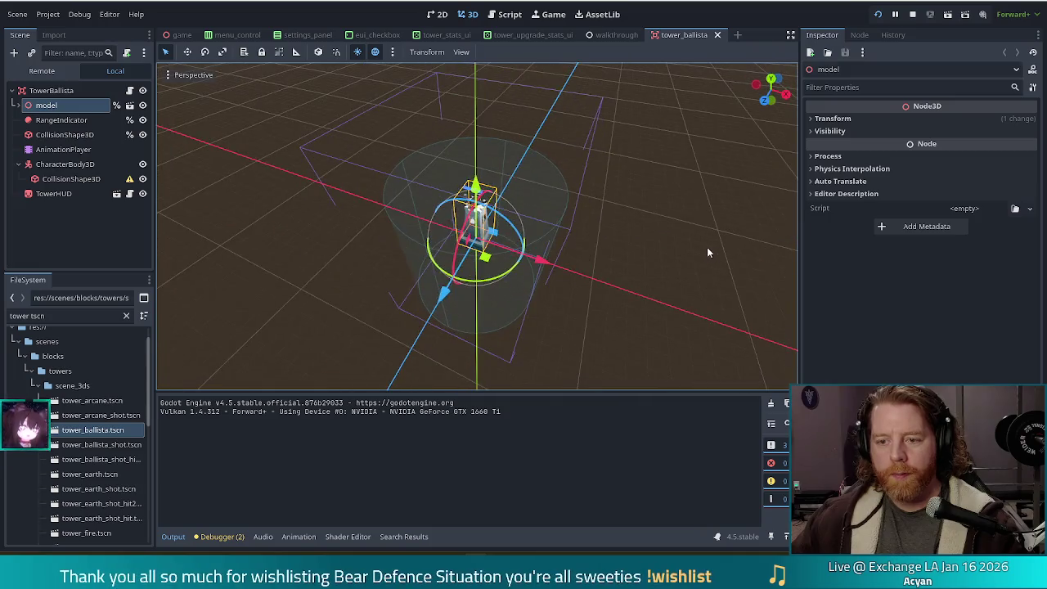
left_click(707, 247)
left_click(60, 91)
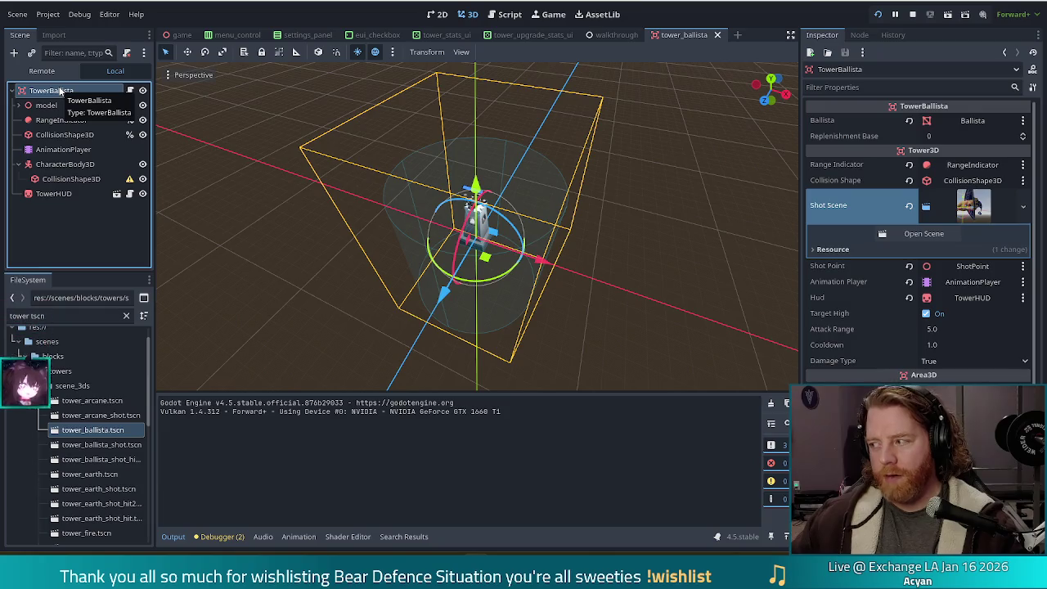
left_click(64, 164)
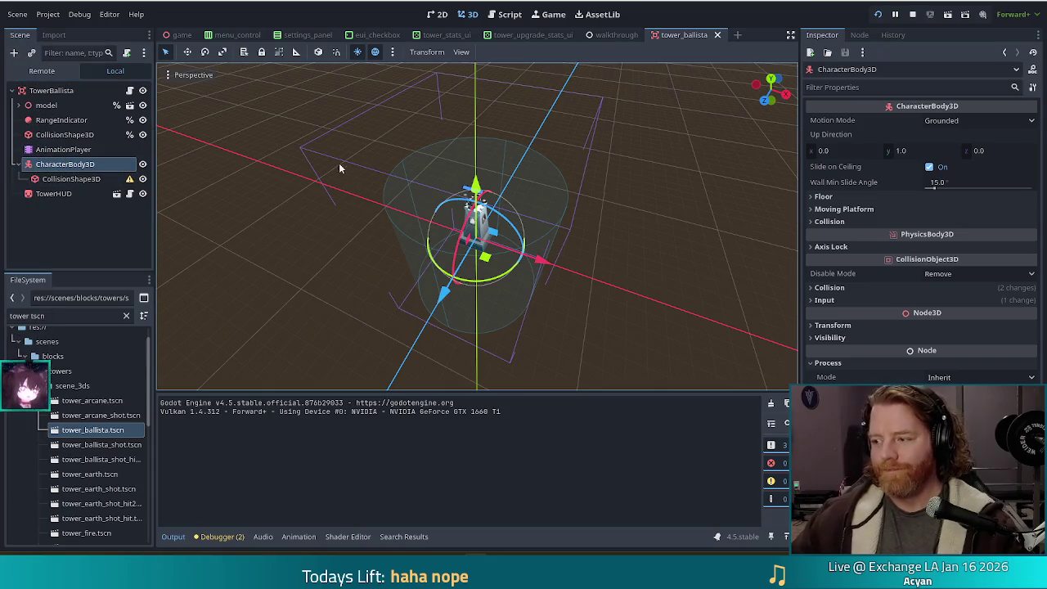
left_click_drag(313, 286, 331, 274)
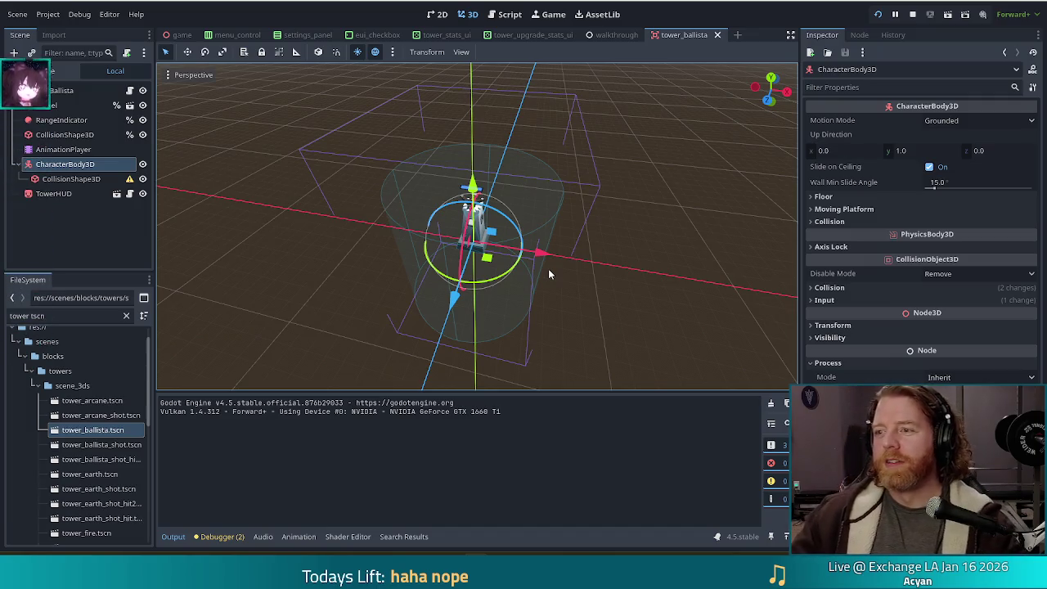
left_click(718, 34)
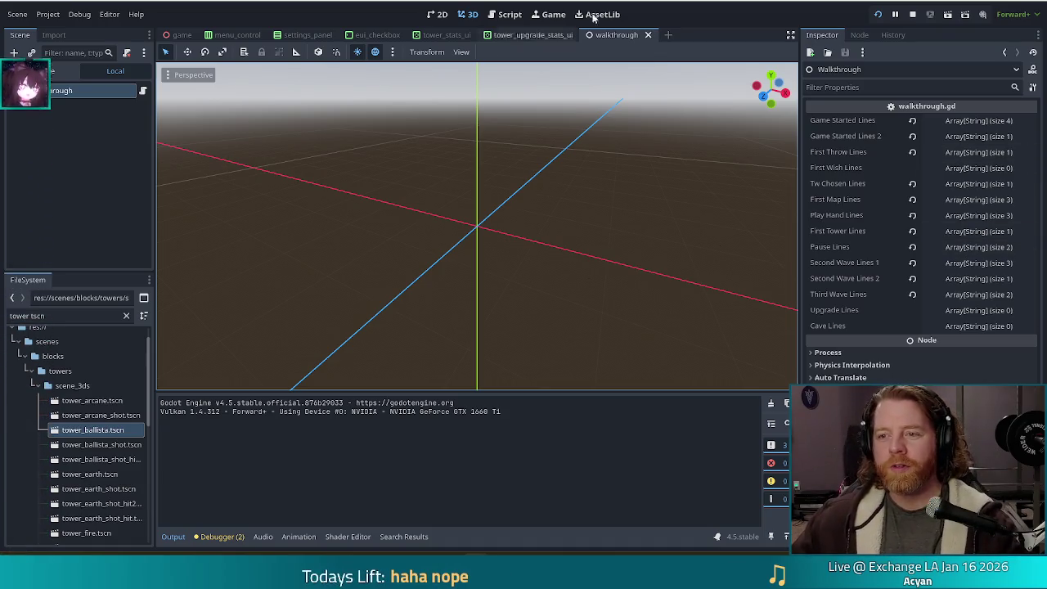
Step: Delete the prints(distance, player.global_position) debug line from walkthrough.gd and save
left_click(501, 14)
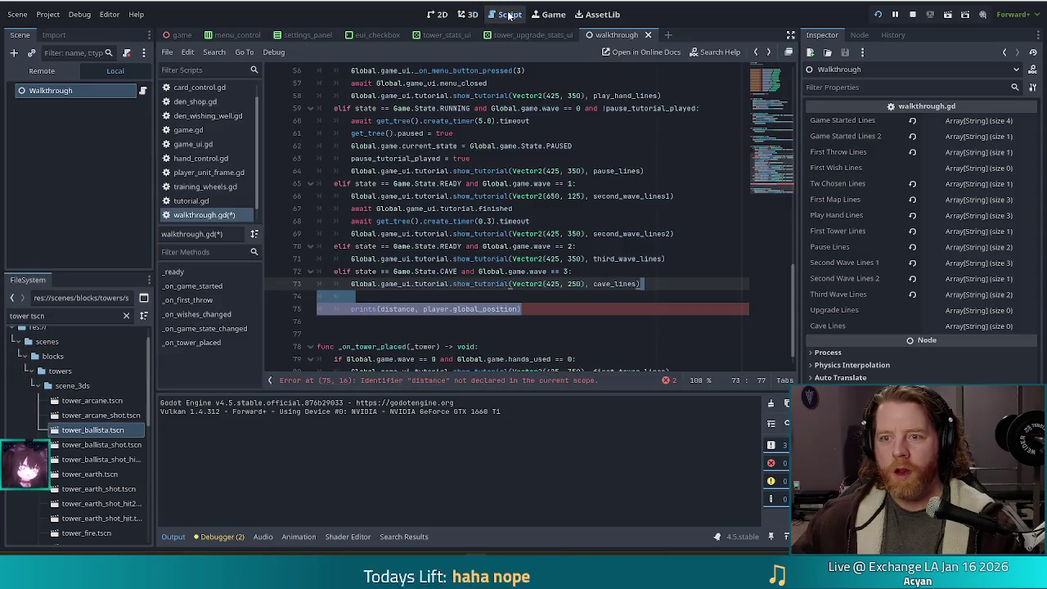
left_click(667, 283, "shift")
key("BackSpace")
key("ctrl+s")
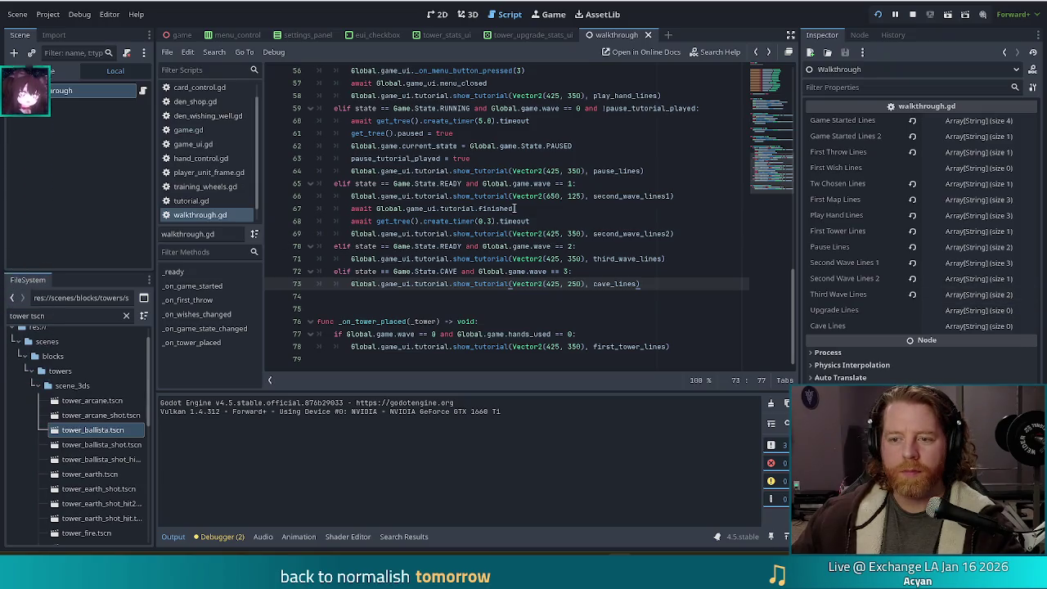
Step: Review the wave 2 and third_wave_lines code on lines 70–71, then select the file filter text
left_click(593, 259)
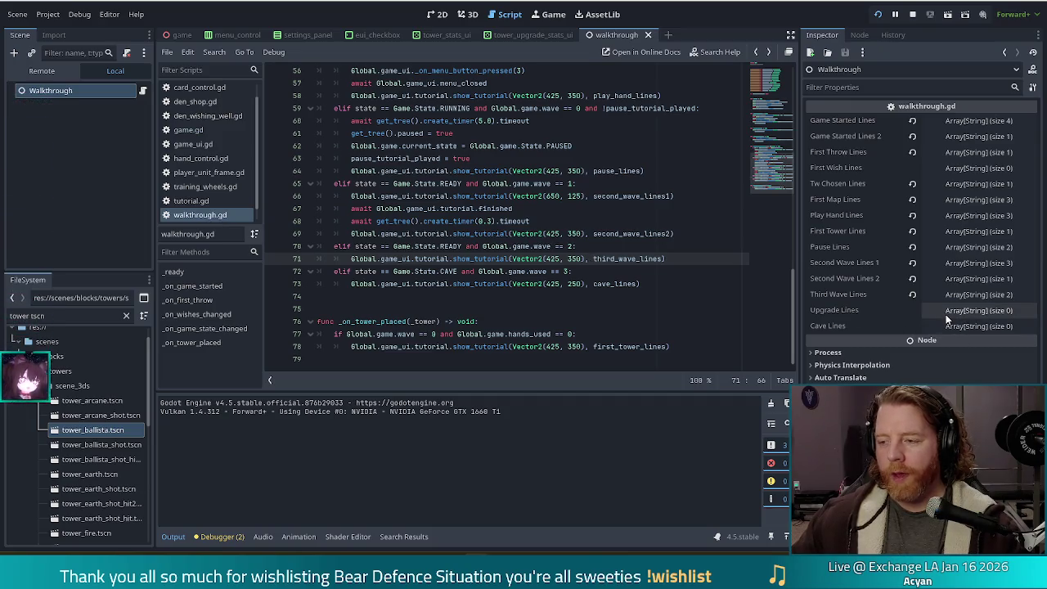
left_click(667, 259)
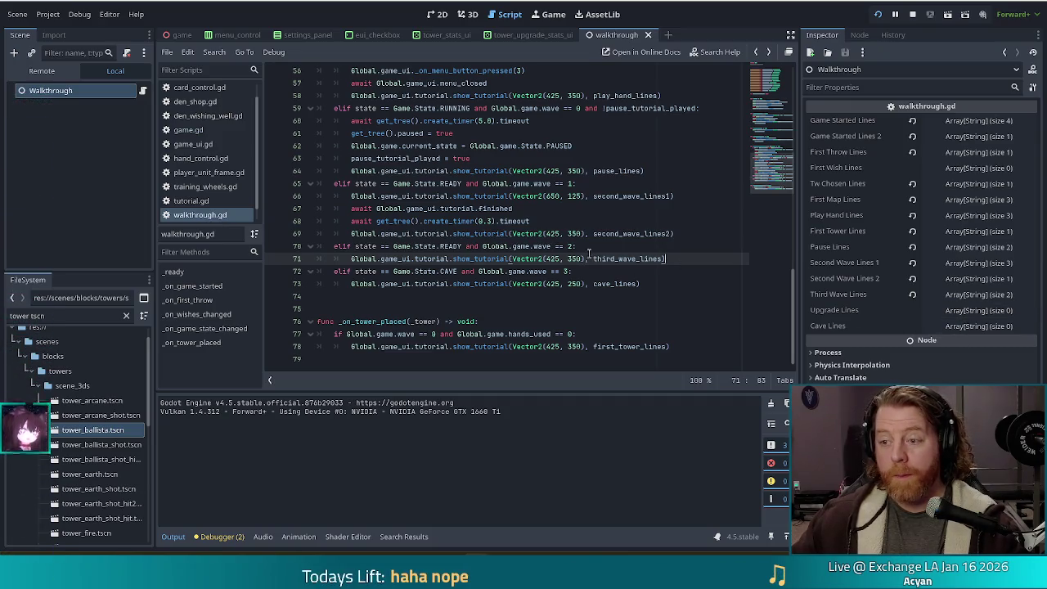
left_click(533, 247)
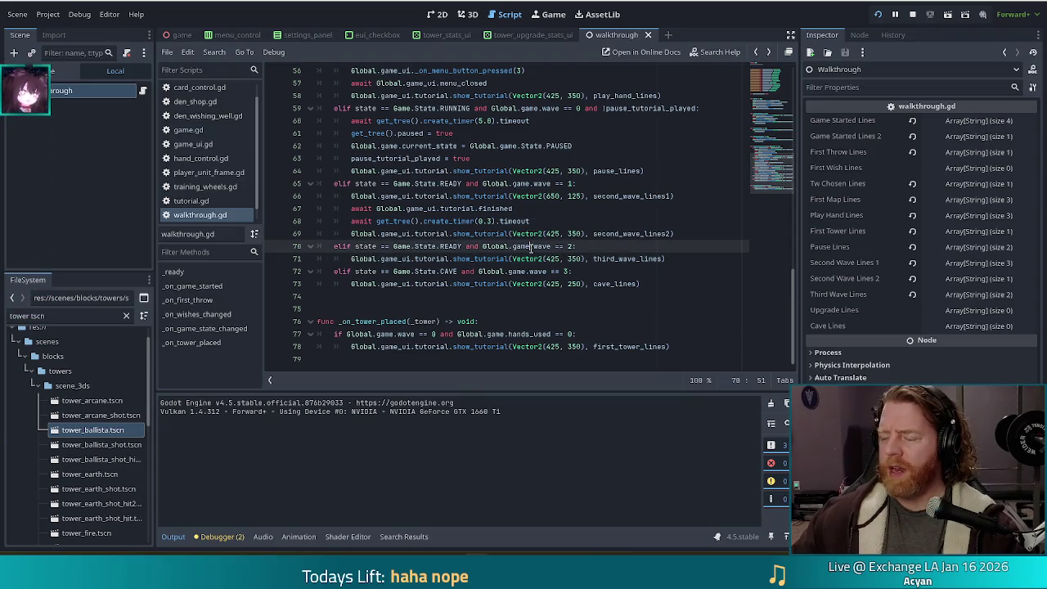
mouse_move(532, 246)
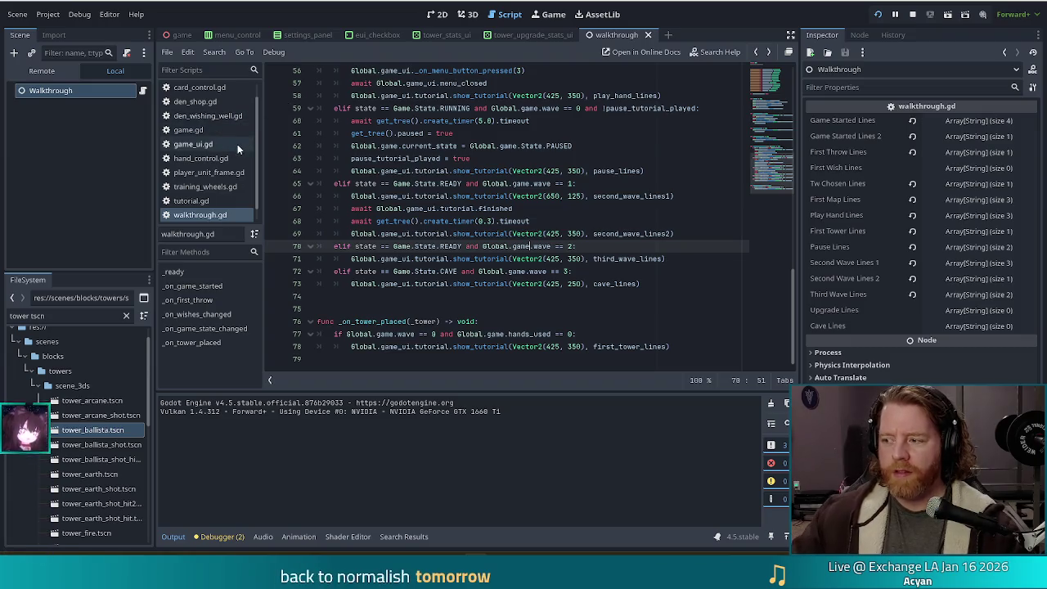
left_click(4, 316)
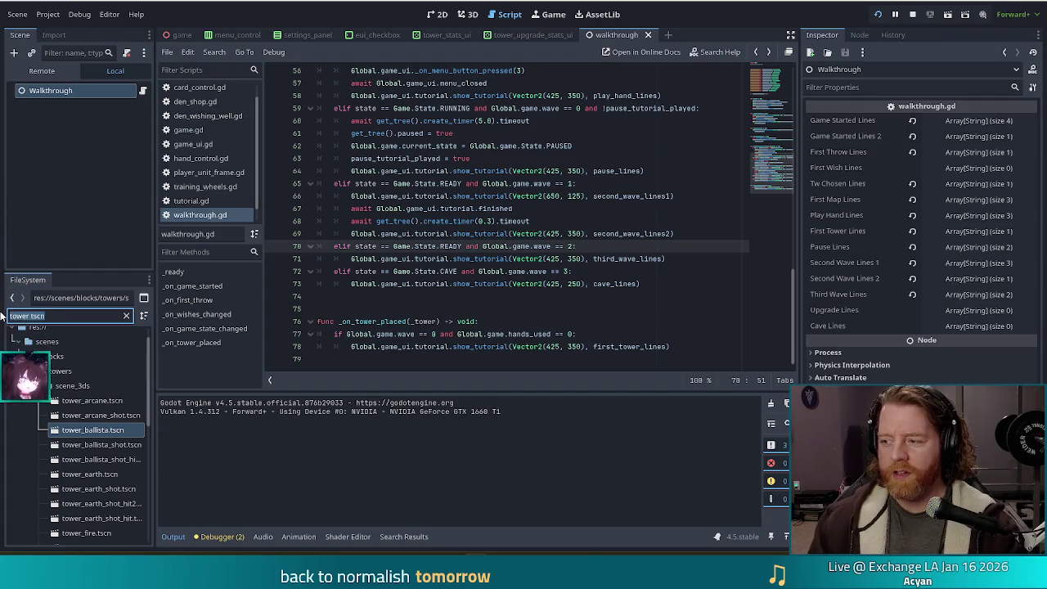
Step: Open upgrade_tower_ui.gd to check its upgrade_pressed signal, then return to walkthrough.gd's _ready
type("up")
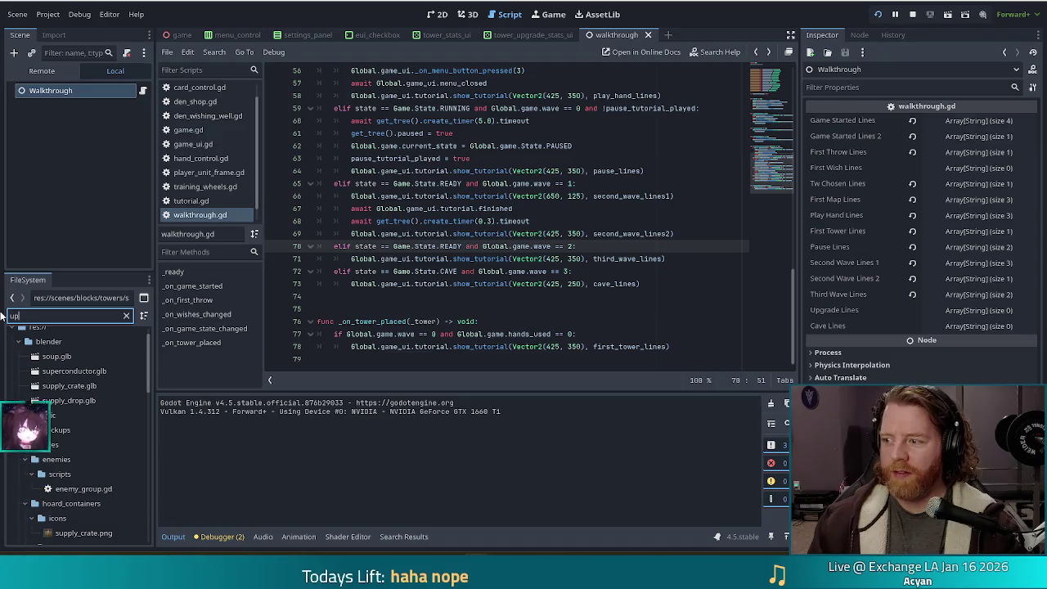
type("gra")
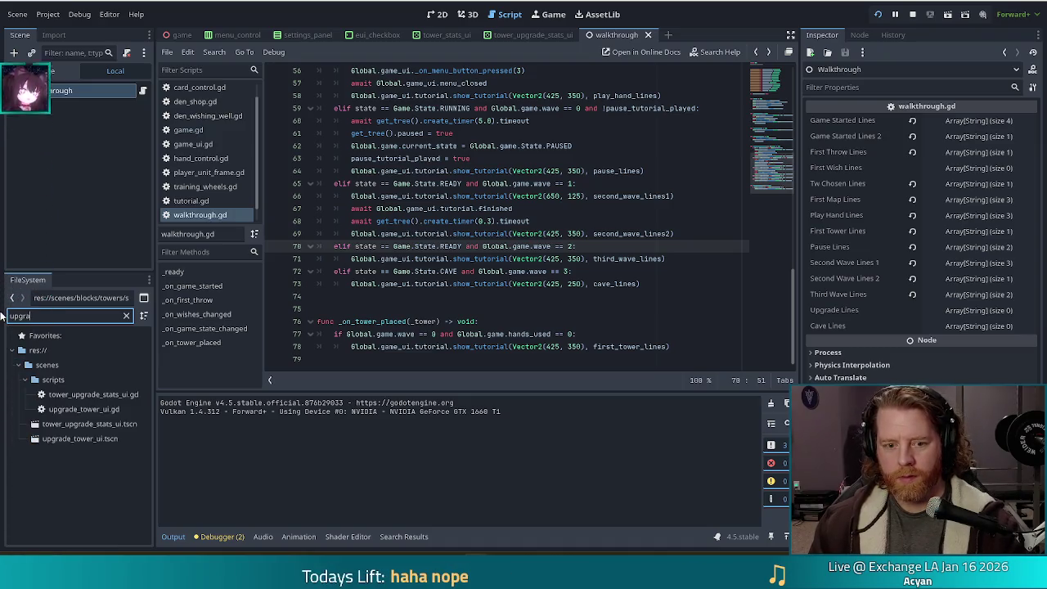
double_click(83, 410)
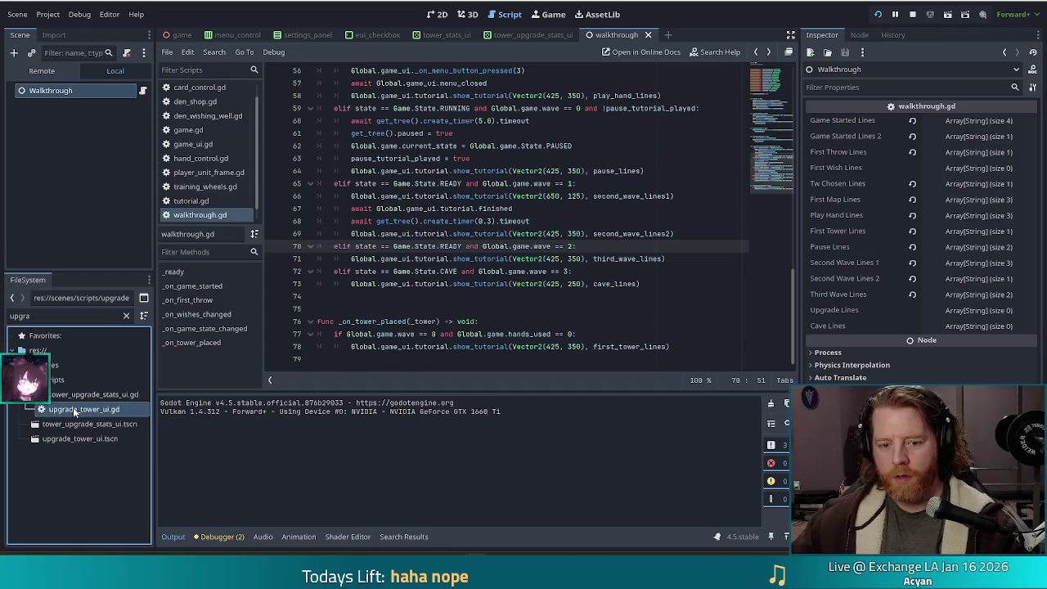
scroll(427, 223, "up", 4)
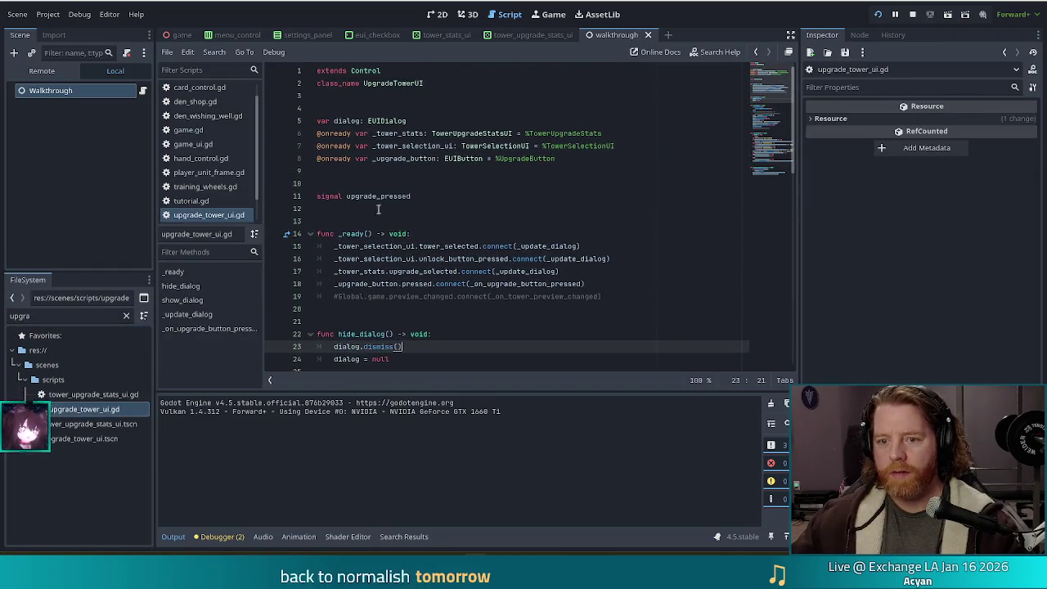
left_click(428, 197)
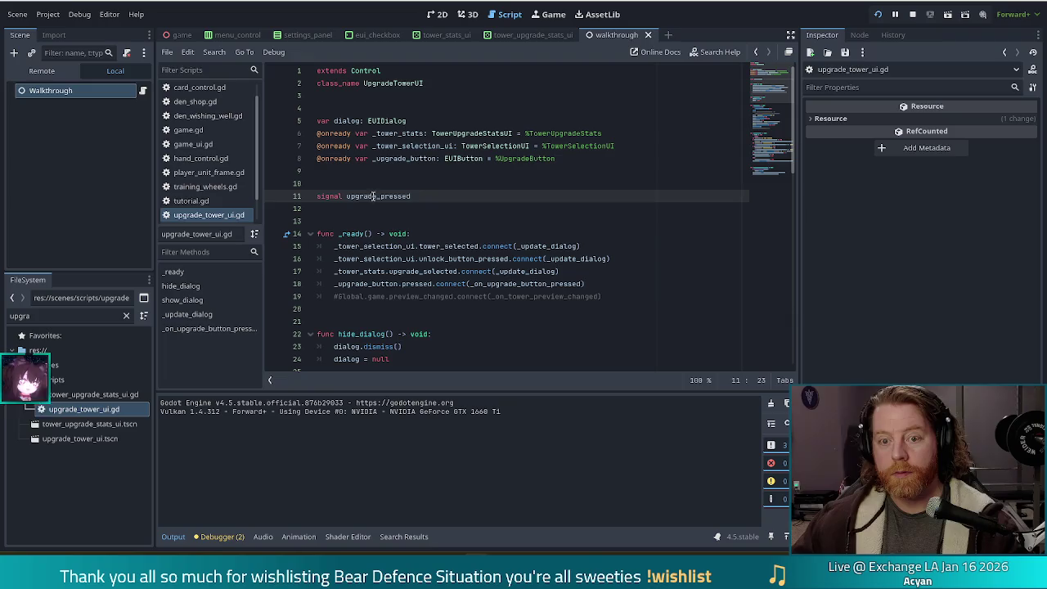
left_click(142, 90)
scroll(511, 257, "up", 12)
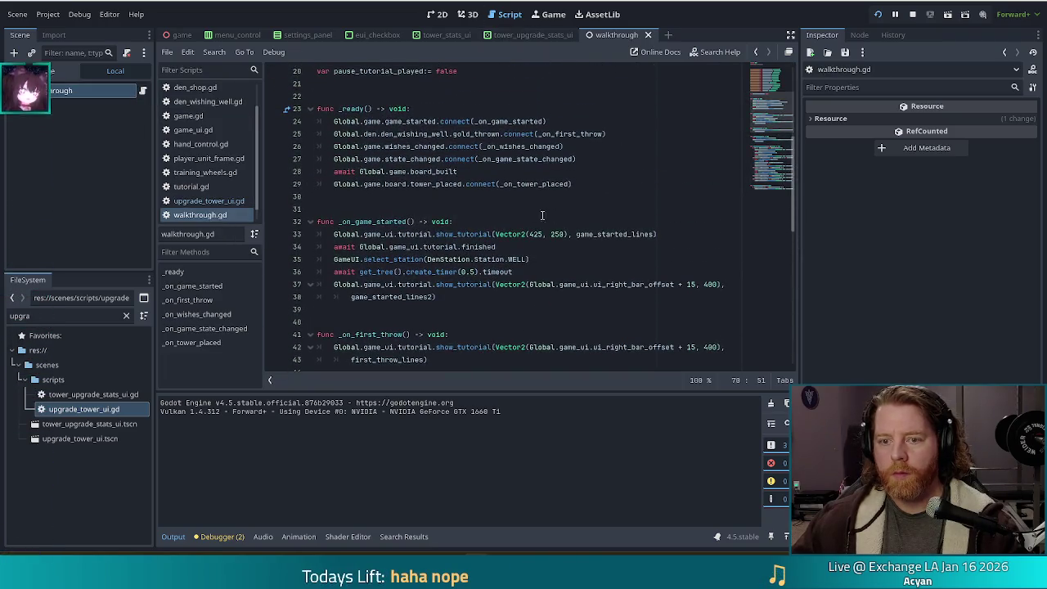
Step: Start a new _ready line after the state_changed connection, typing Global.game.upgra and browsing autocomplete
left_click(605, 185)
left_click(590, 159)
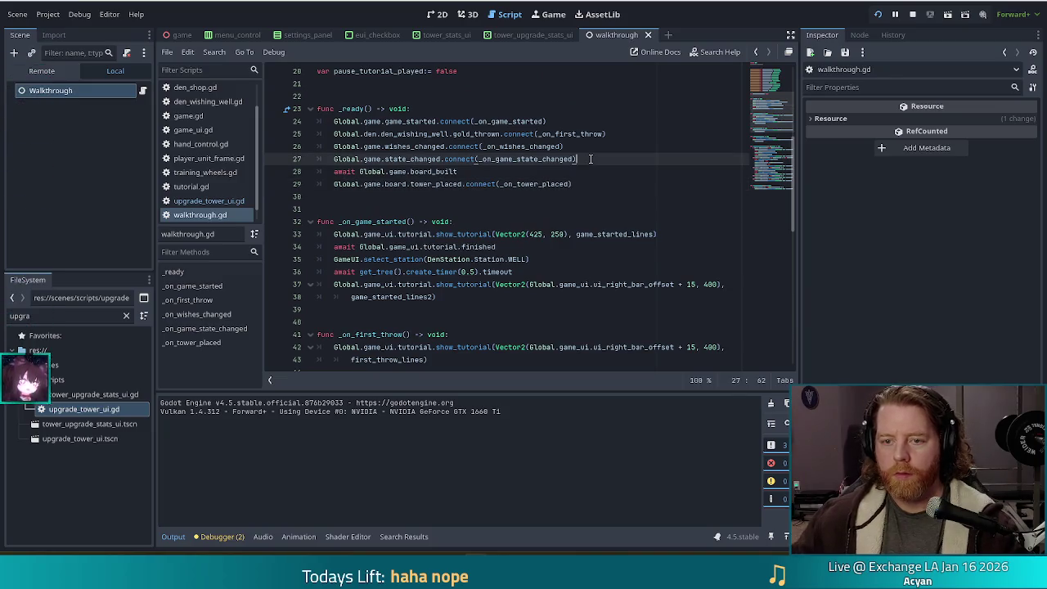
key("Return")
key("ctrl+space")
key("Escape")
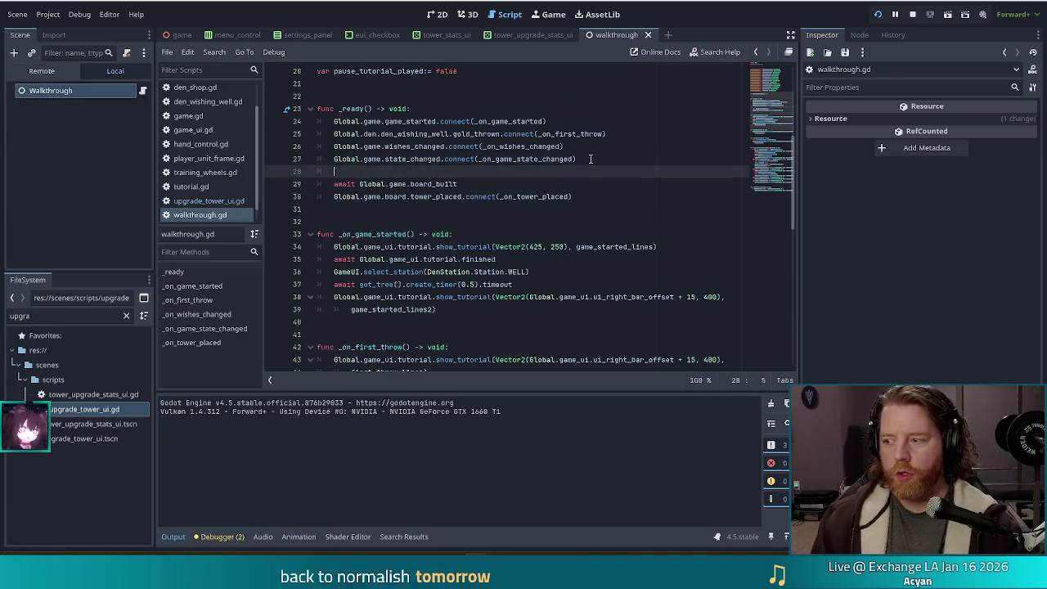
type("Global")
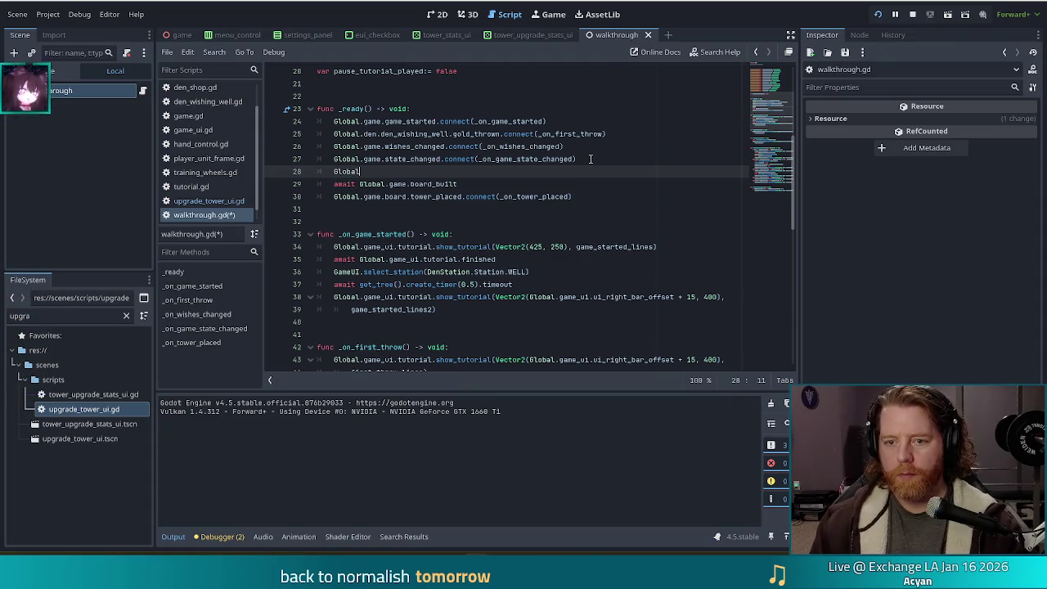
type(".game.")
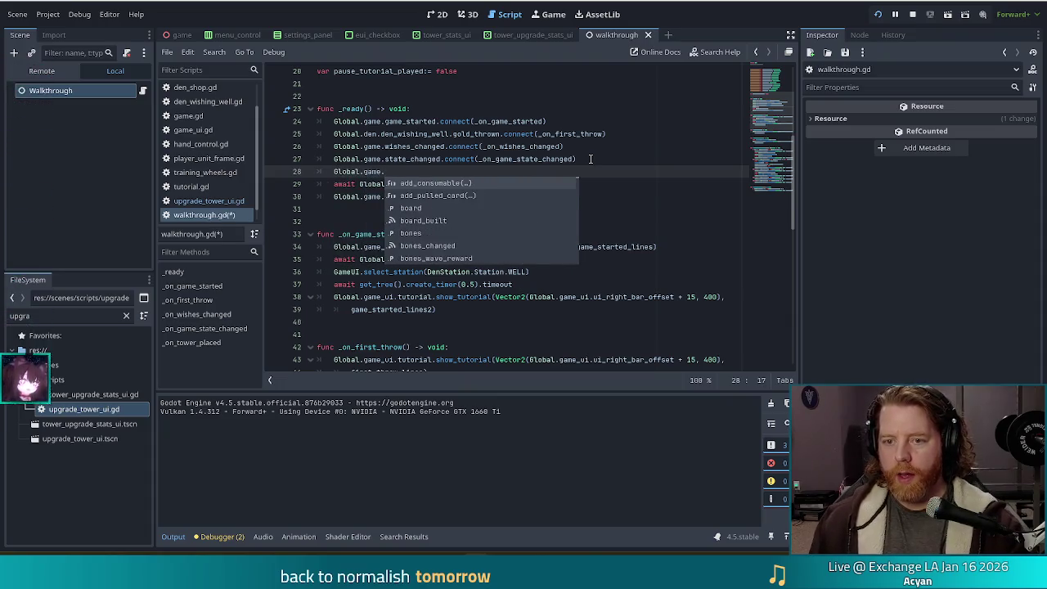
key("BackSpace")
type("_ui.up")
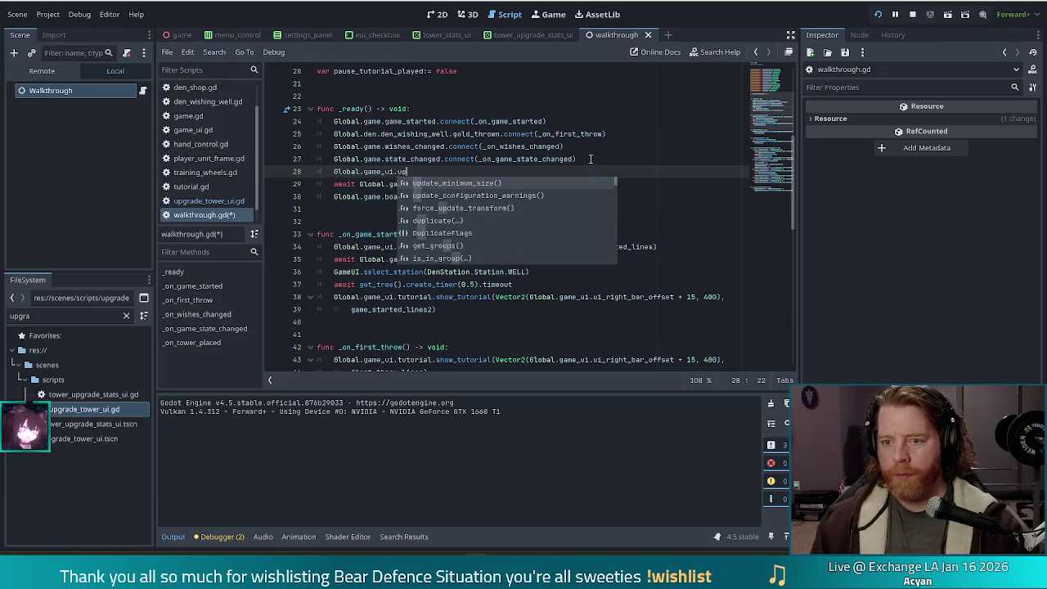
type("g")
key("BackSpace")
key("BackSpace")
key("BackSpace")
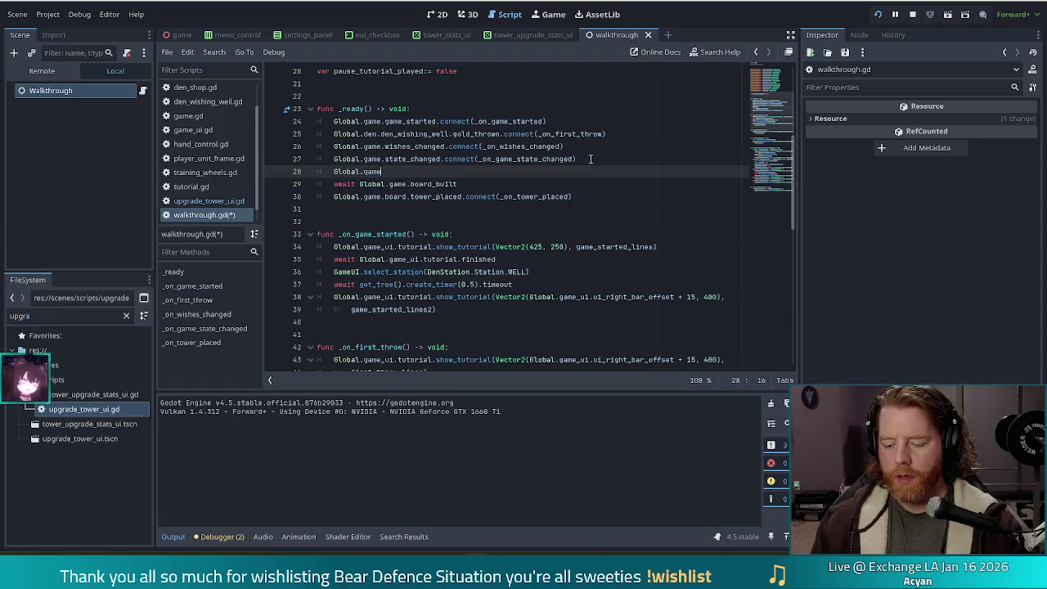
type(".upgra")
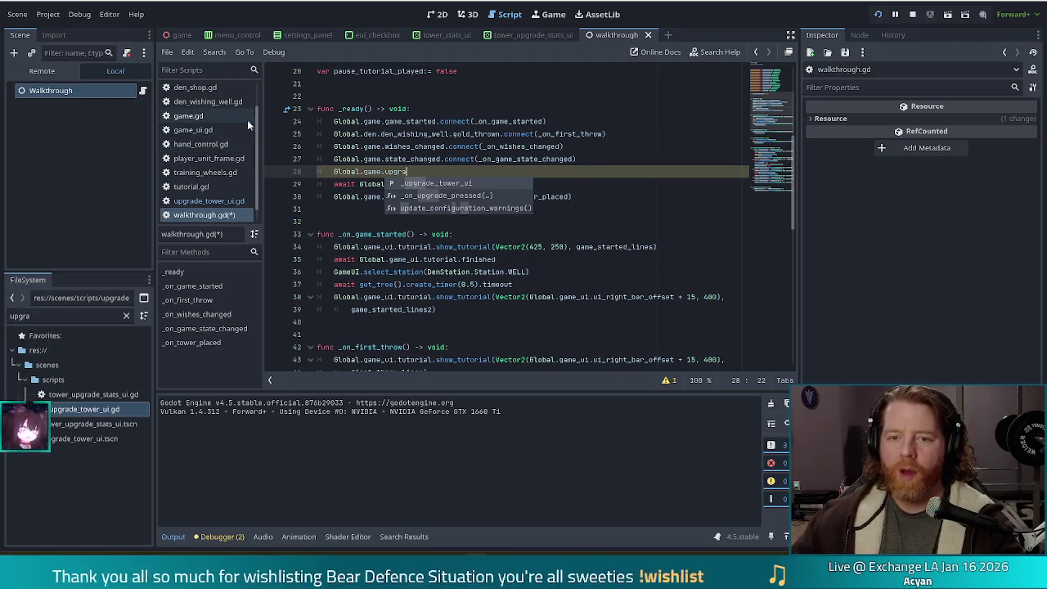
scroll(213, 139, "up", 2)
Step: Search game.gd for 'upgrade' and inspect the show_dialog and upgrade_pressed await lines 343–347
left_click(197, 147)
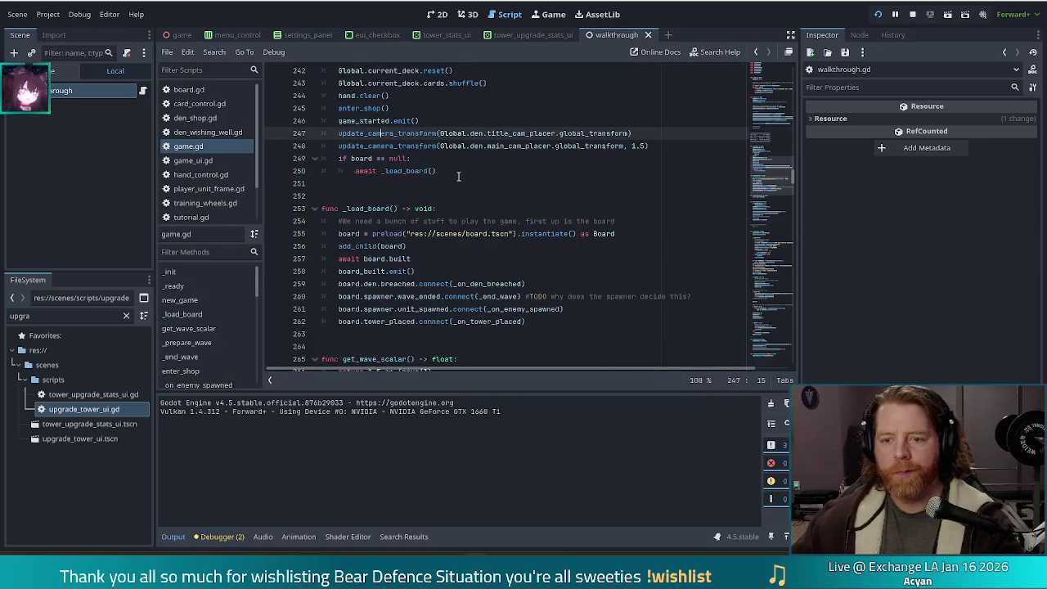
key("ctrl+f")
type("upgrade")
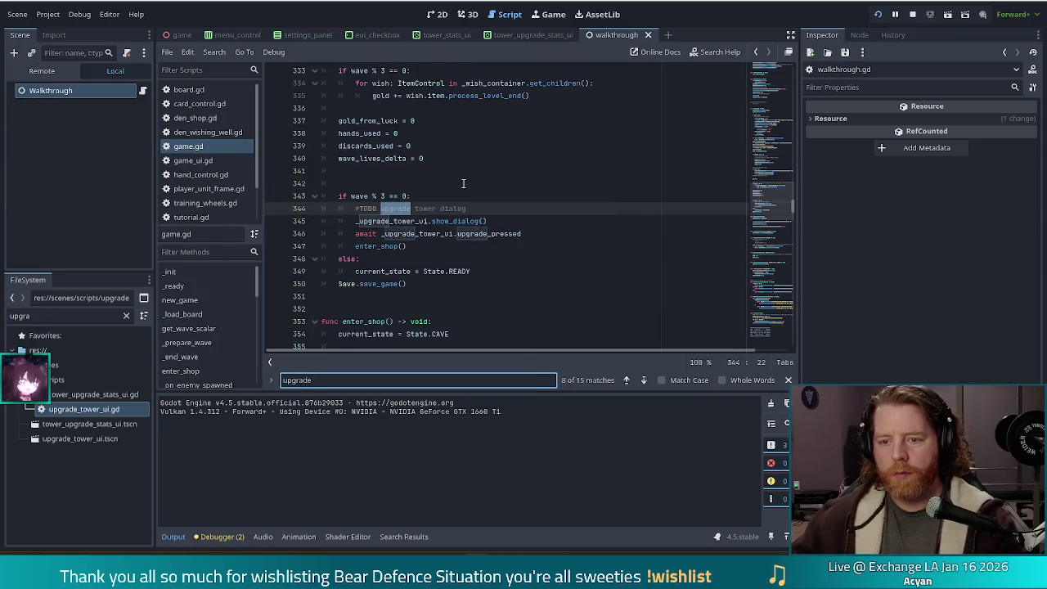
left_click(402, 221)
scroll(476, 239, "up", 2)
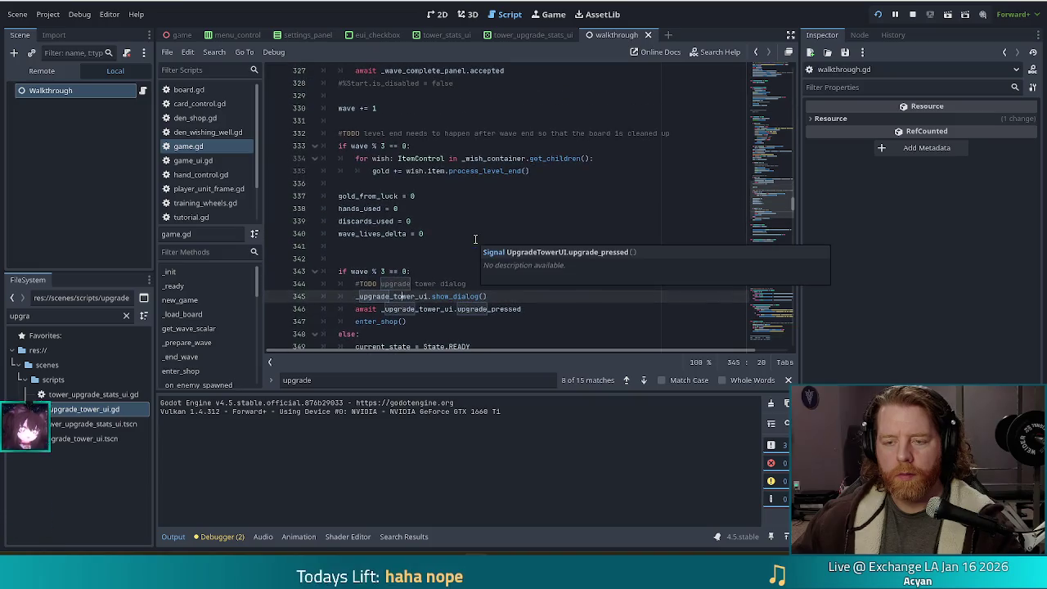
scroll(450, 246, "down", 2)
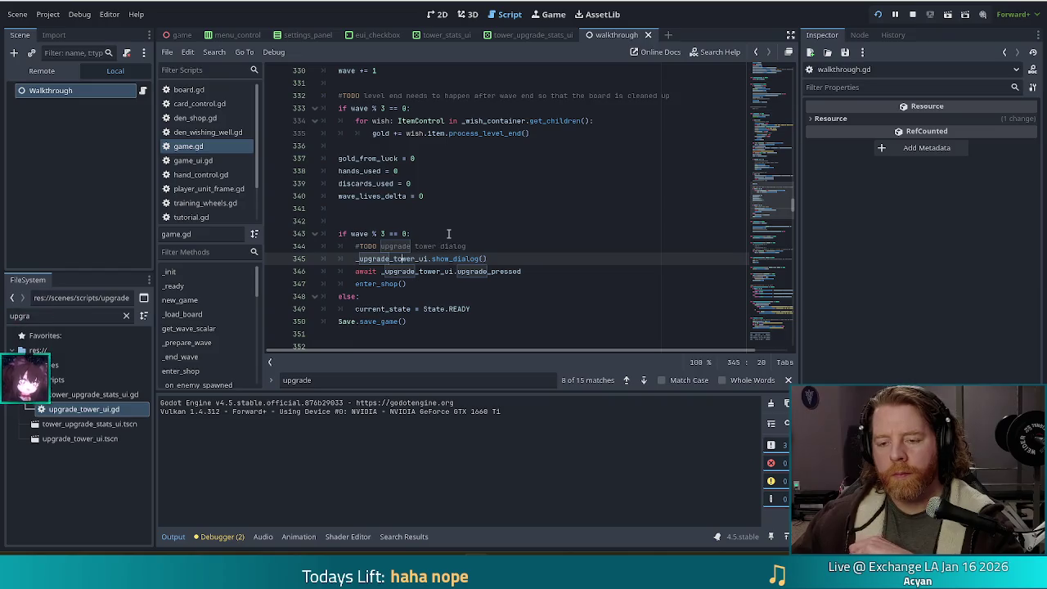
scroll(448, 235, "down", 1)
scroll(448, 234, "down", 2)
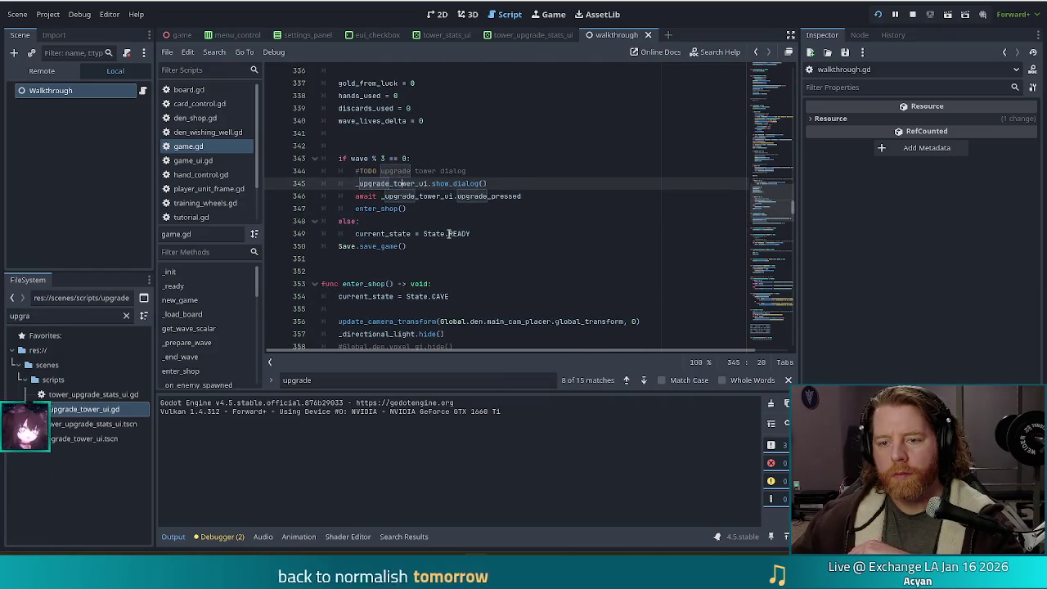
scroll(449, 234, "up", 2)
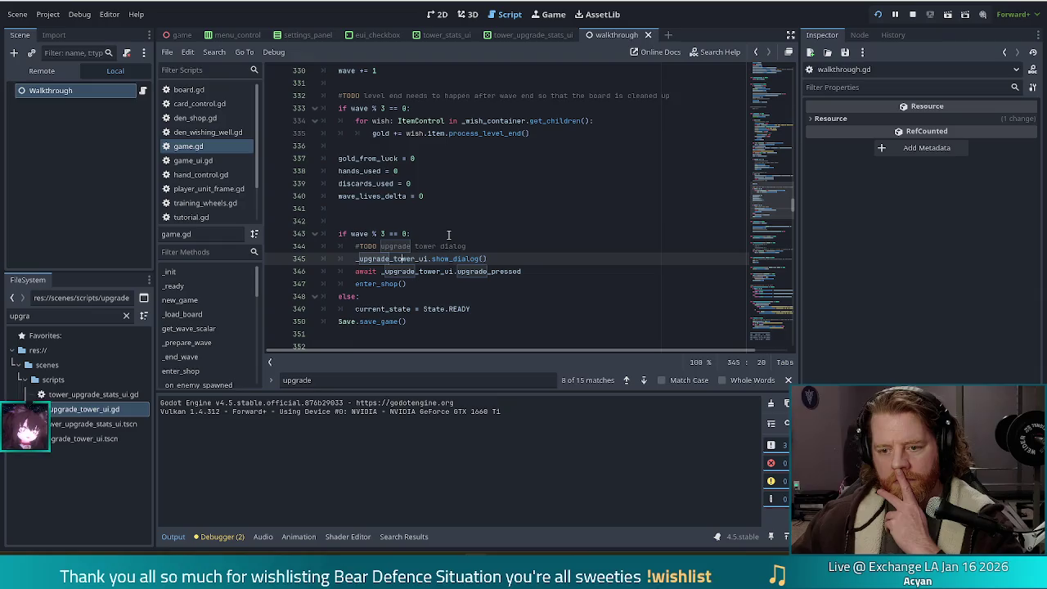
scroll(448, 236, "down", 1)
left_click(535, 235)
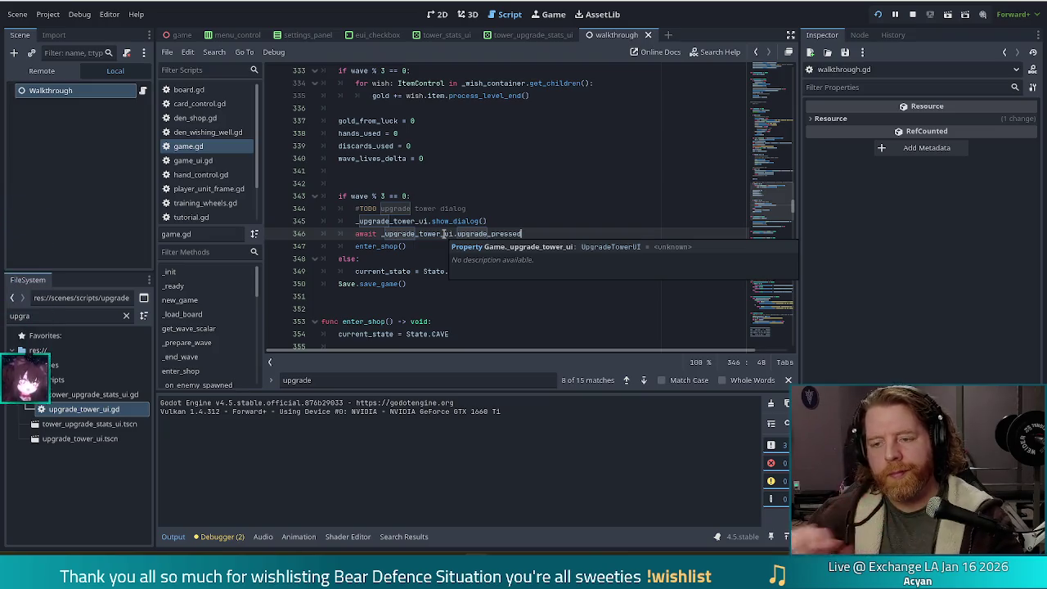
Step: Scroll game.gd to its signal declarations and the _upgrade_tower_ui variable
left_click_drag(767, 203, 769, 76)
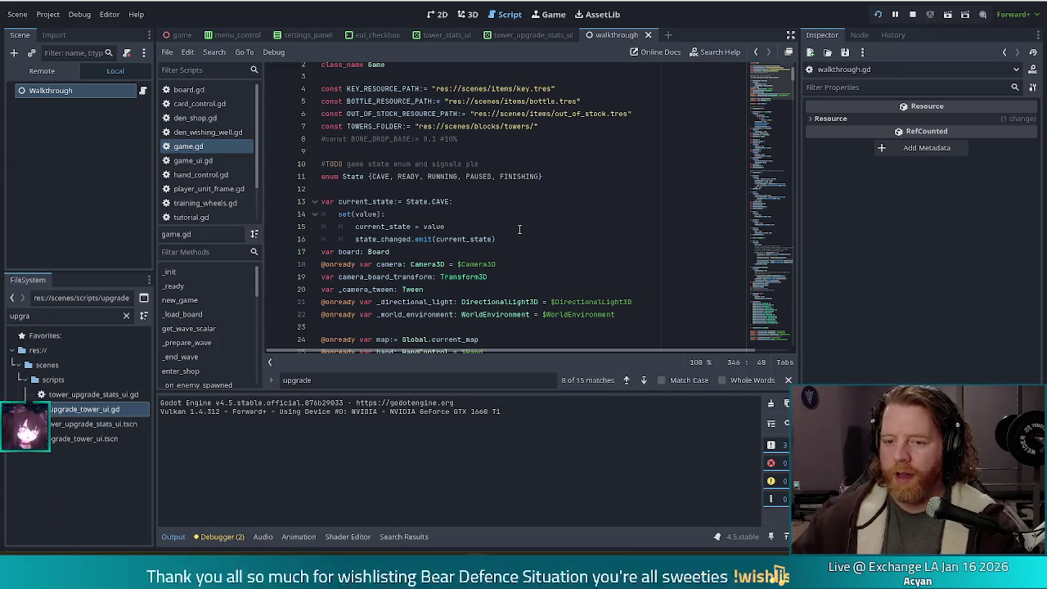
scroll(523, 227, "down", 6)
scroll(518, 228, "down", 20)
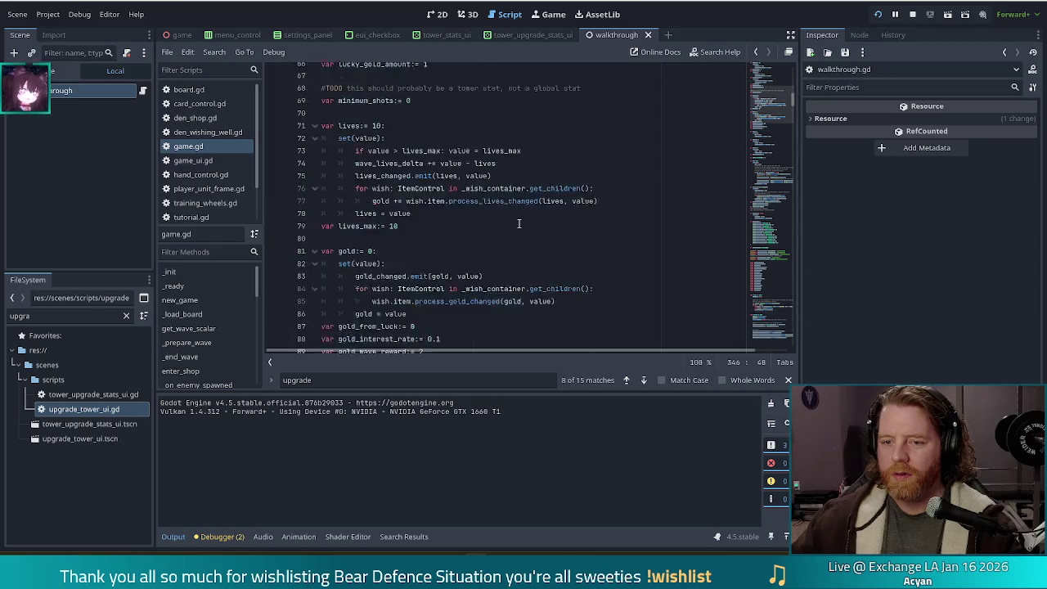
scroll(519, 223, "down", 17)
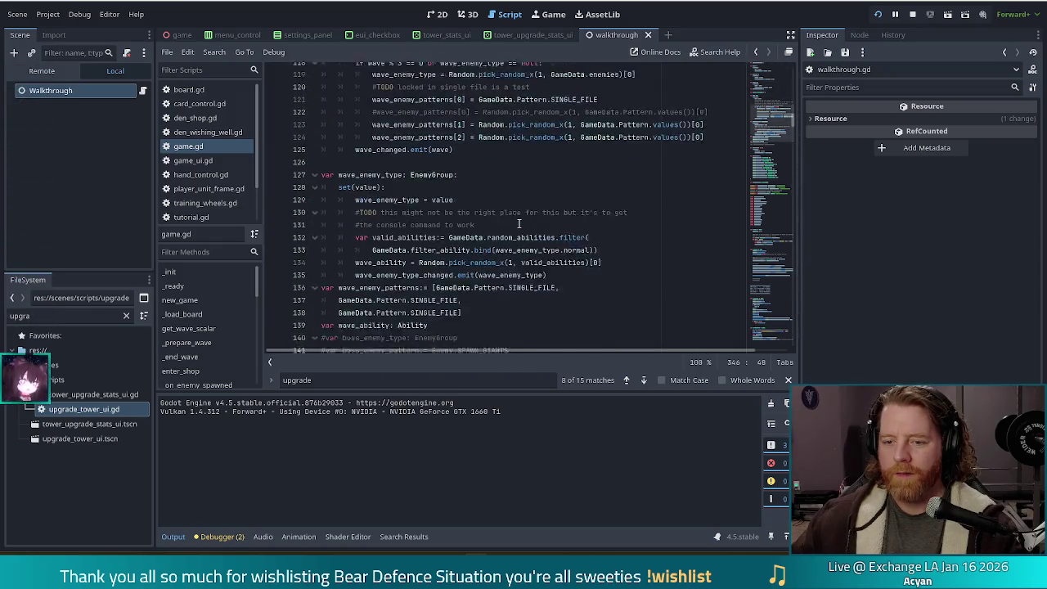
scroll(519, 223, "down", 15)
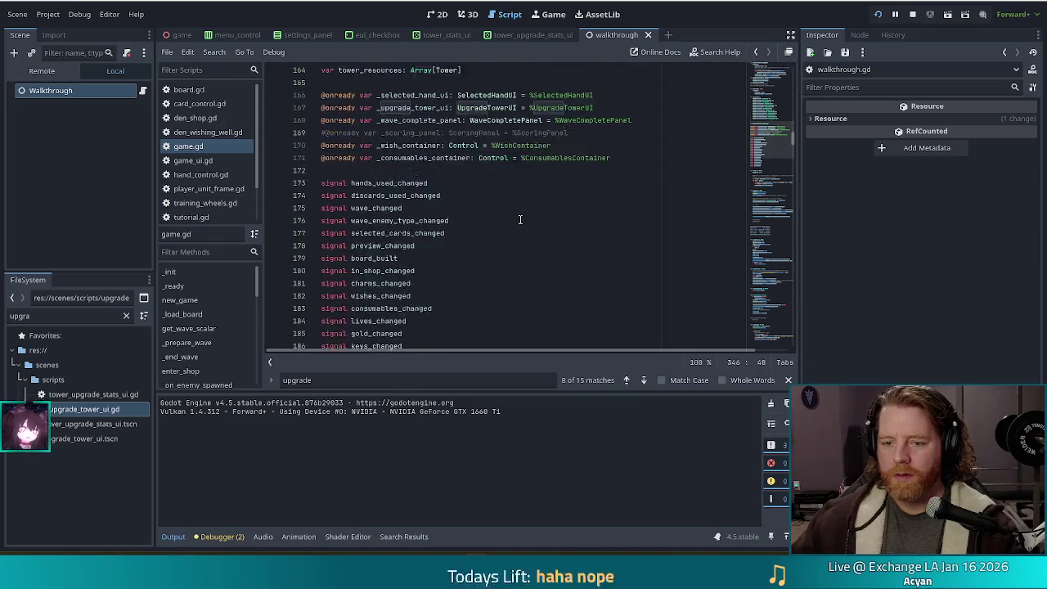
Step: Declare a tower_upgraded signal below game_started in game.gd and save
left_click(429, 271)
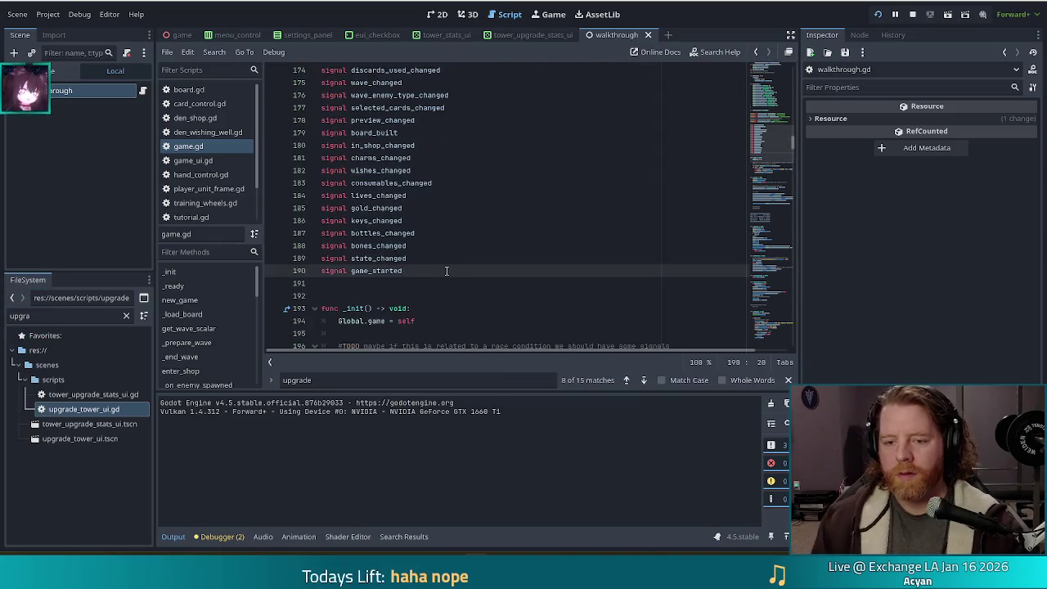
key("Return")
type("signal tower")
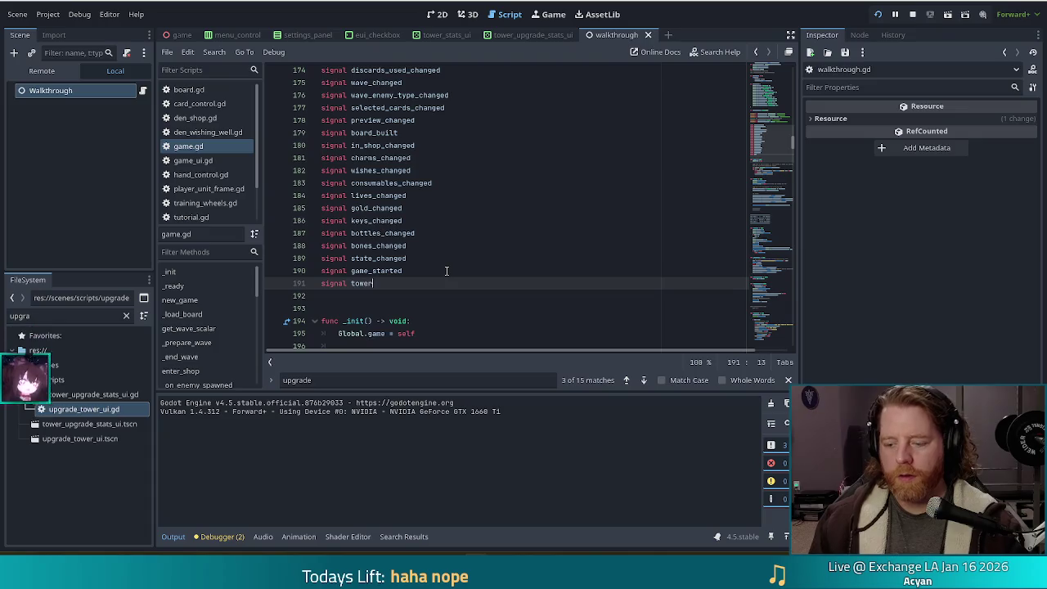
type("_upgraded")
key("ctrl+s")
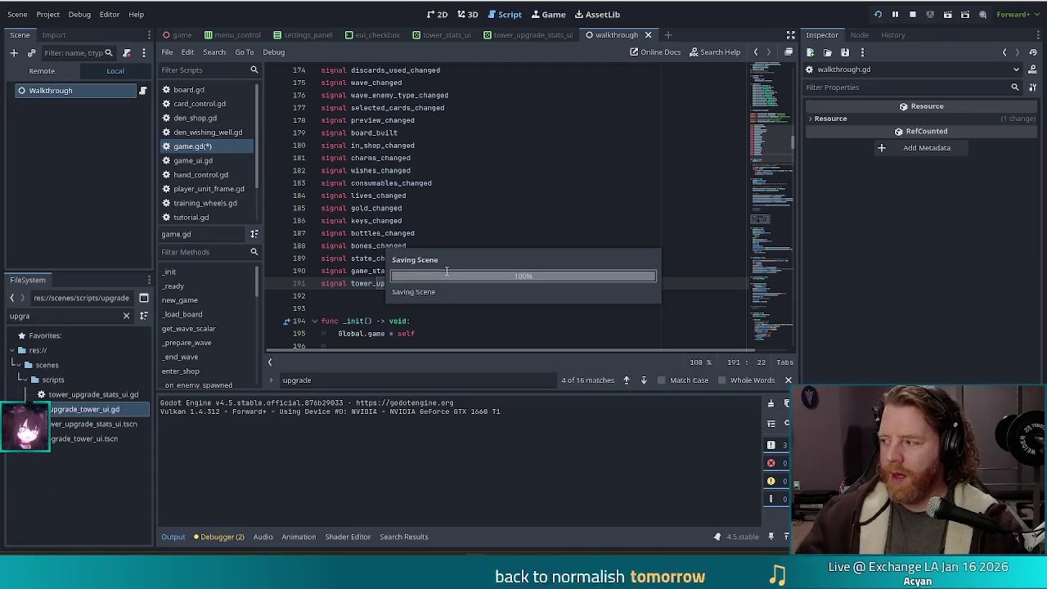
Step: Step through the 'upgrade' search matches to the every-third-wave upgrade code
left_click(447, 271)
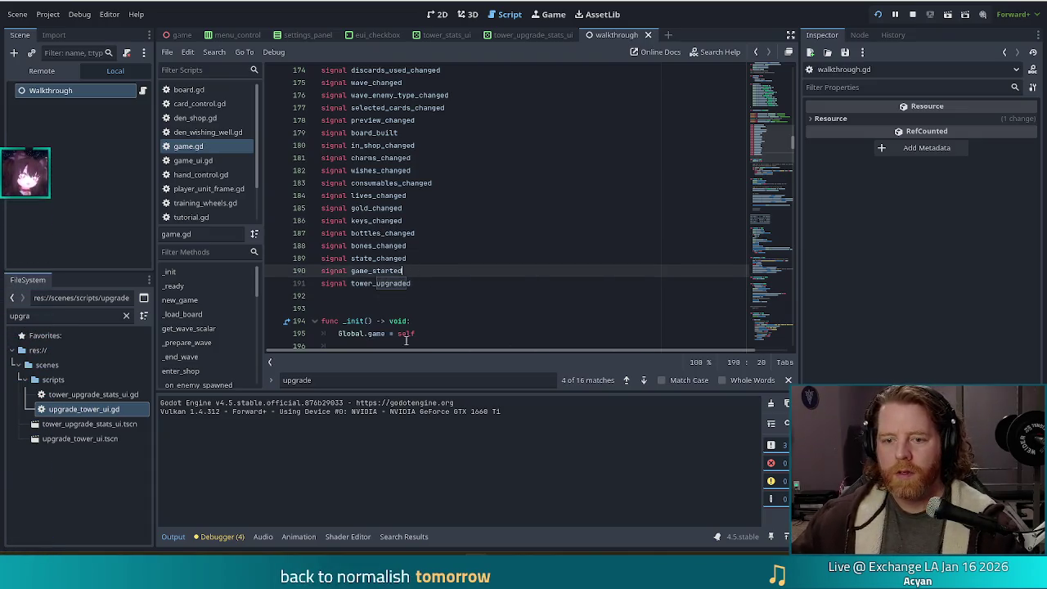
left_click(457, 258)
key("ctrl+f")
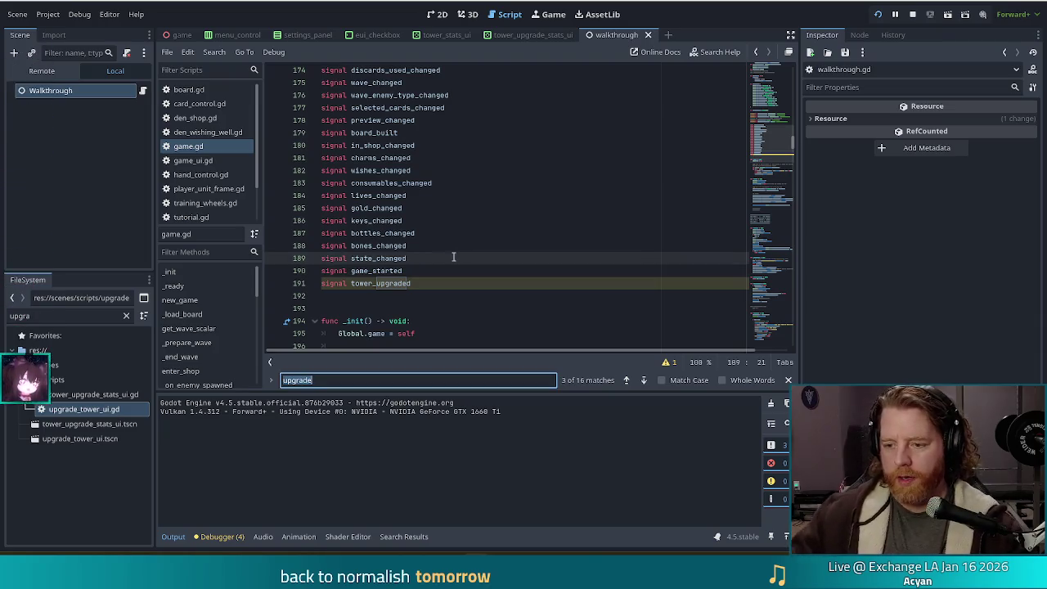
left_click(644, 380)
left_click(644, 379)
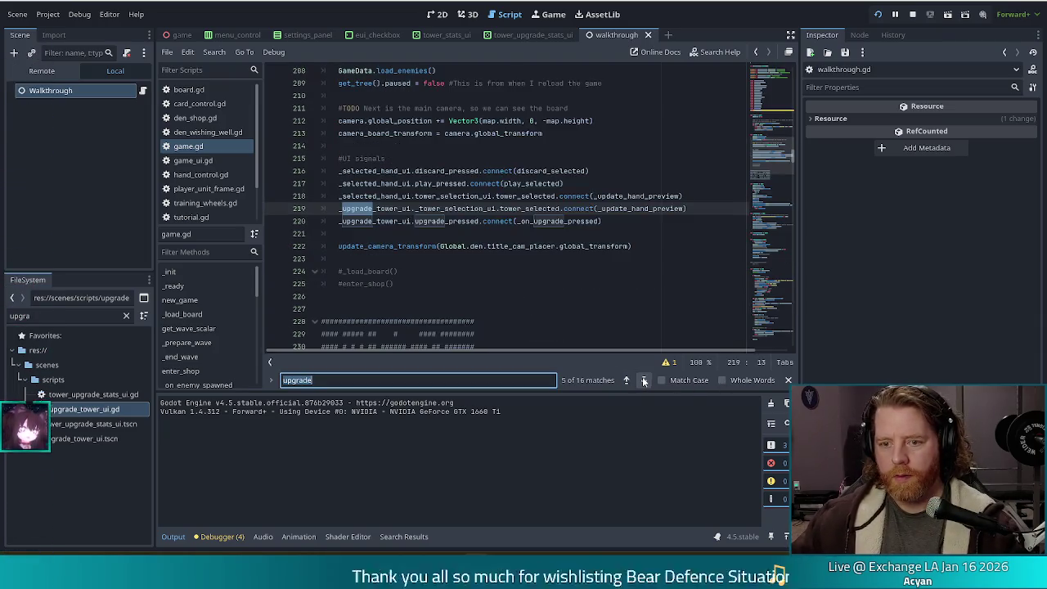
left_click(644, 379)
left_click(644, 380)
left_click(644, 380)
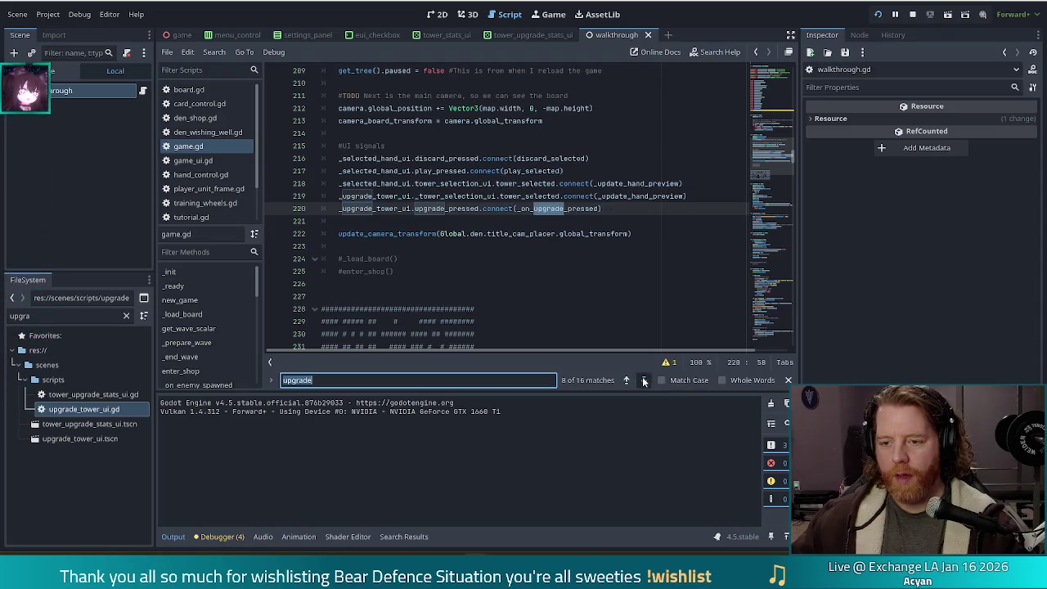
left_click(644, 380)
Step: Add tower_upgraded.emit() on a new line after the upgrade_pressed await
left_click(365, 252)
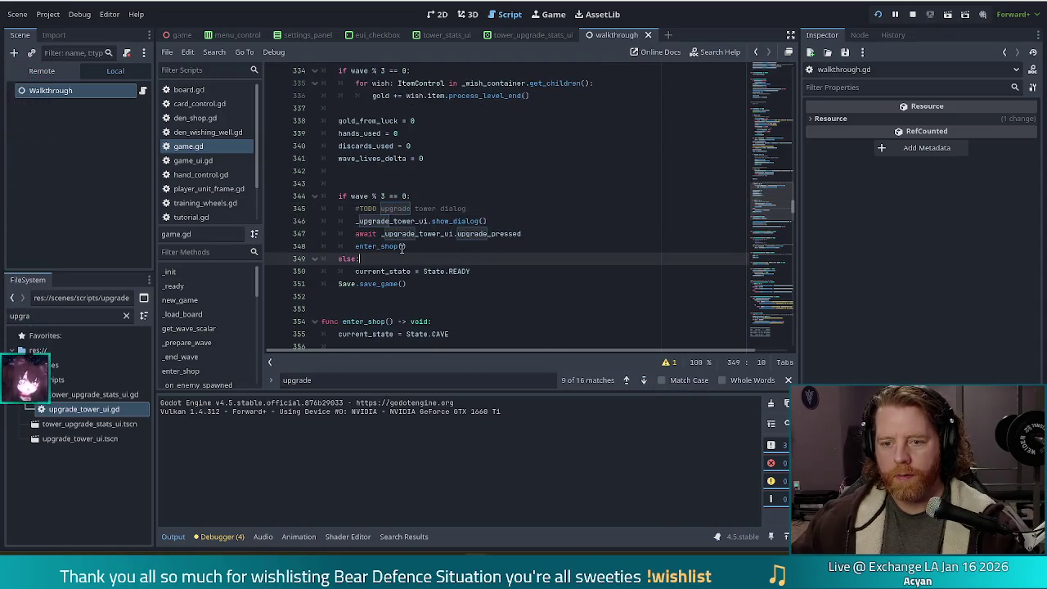
left_click(543, 233)
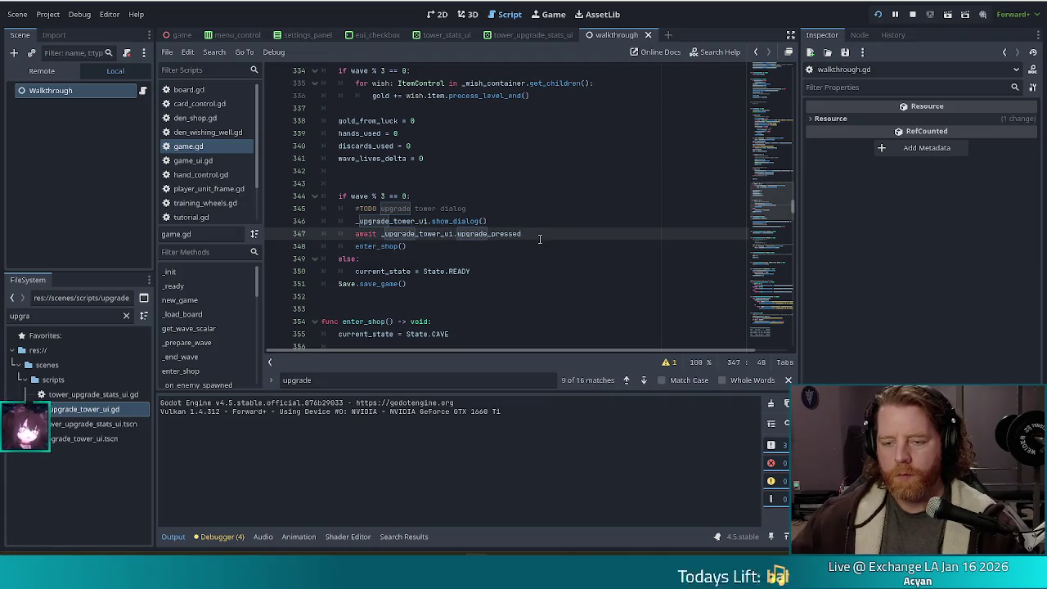
key("Return")
type("tower_")
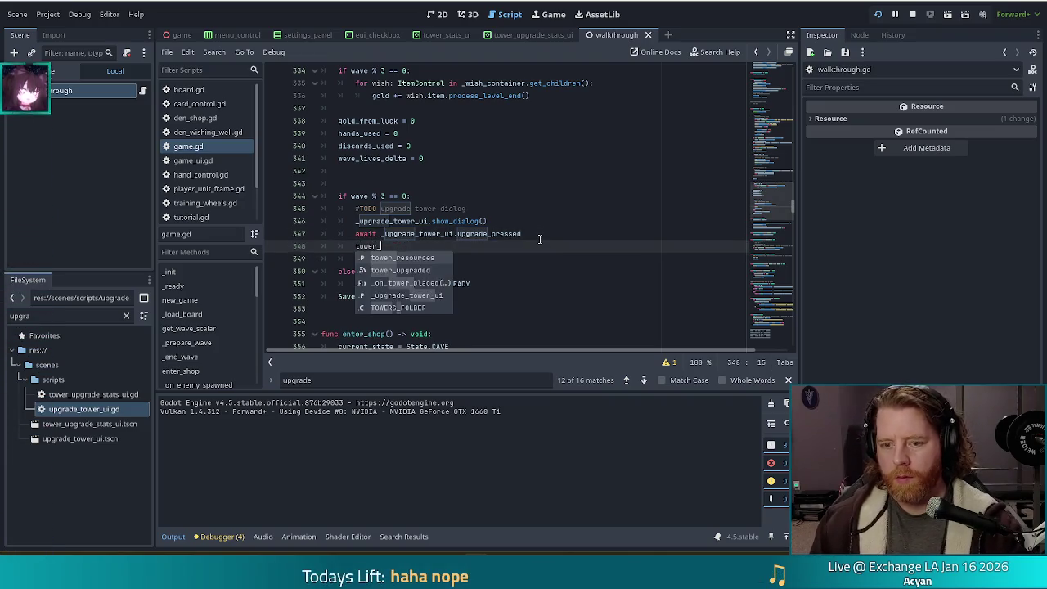
type("upgraded.emit(")
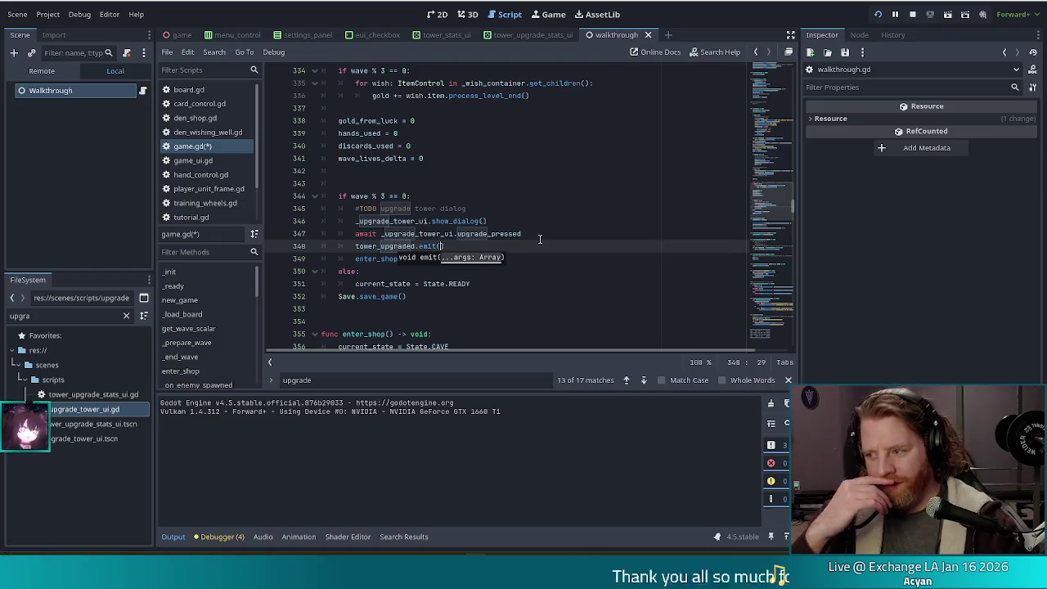
key("Up")
key("ctrl+Right")
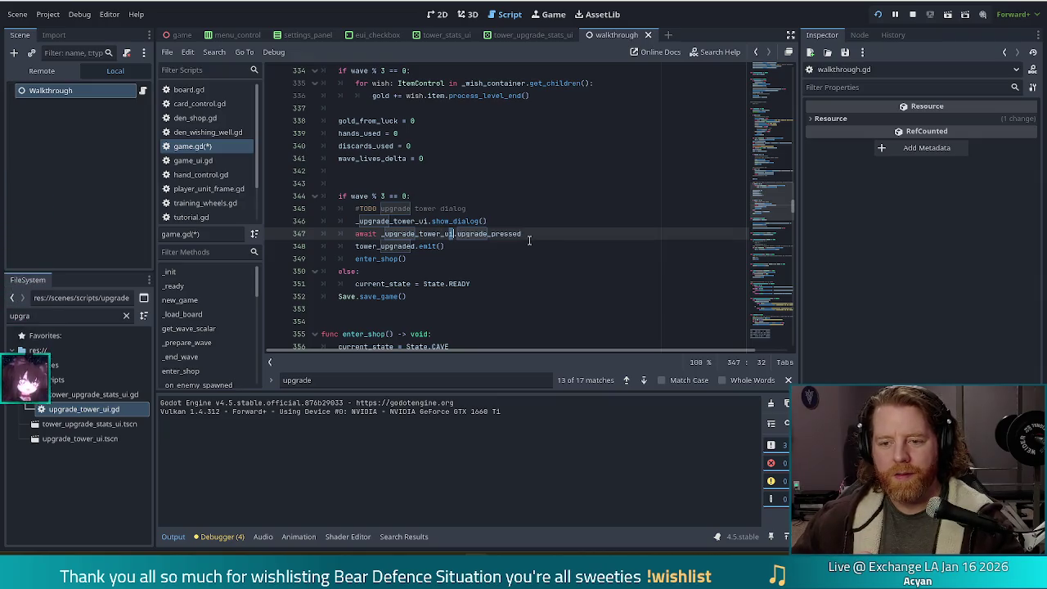
Step: Try an _upgrade_tower_ui argument in the emit call, remove it again, and save game.gd
left_click(440, 245)
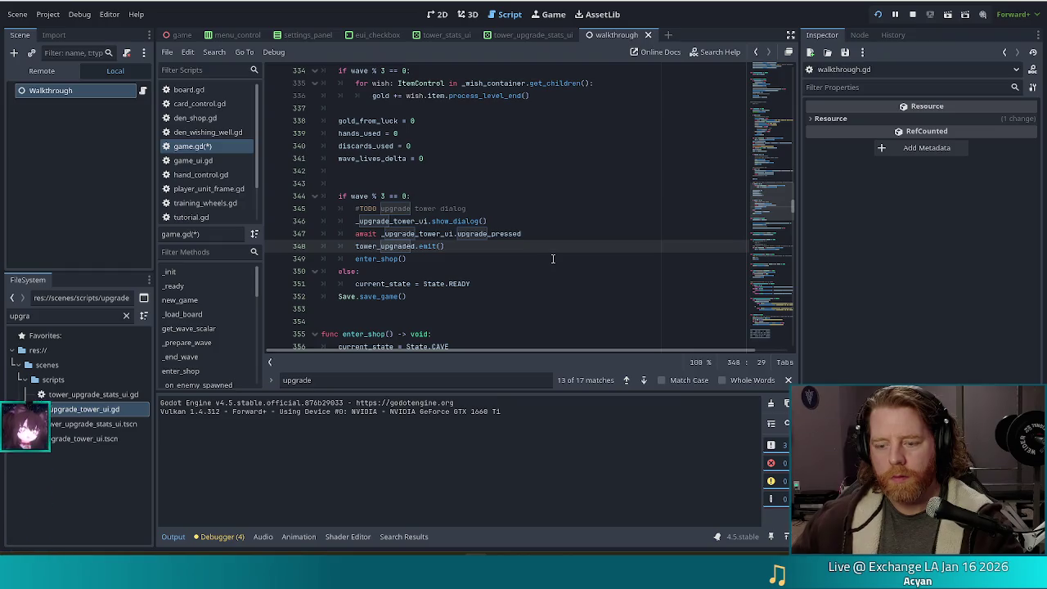
type("_up")
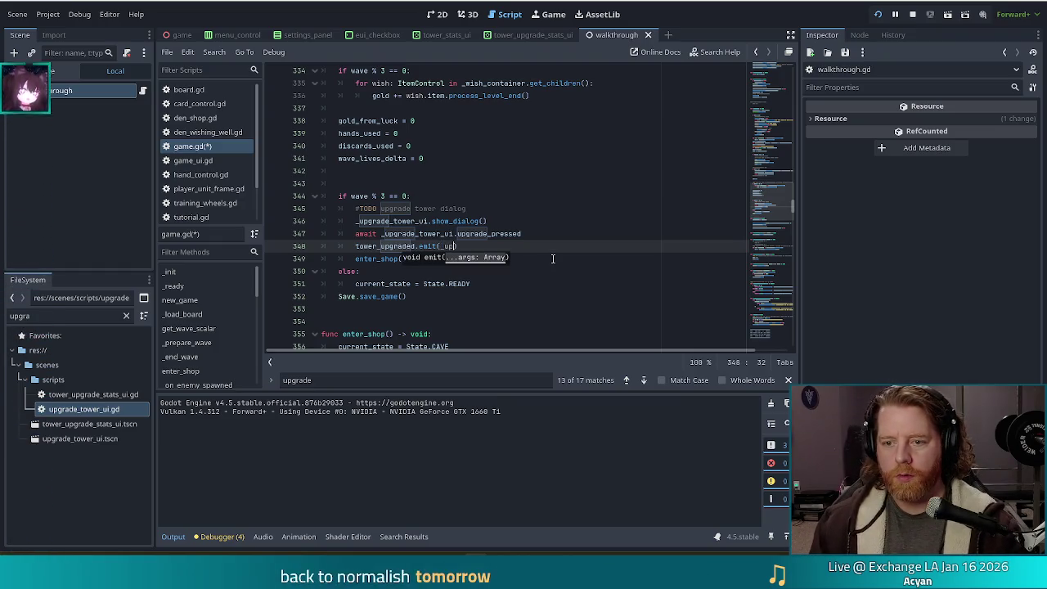
type("grade_tower_ui.")
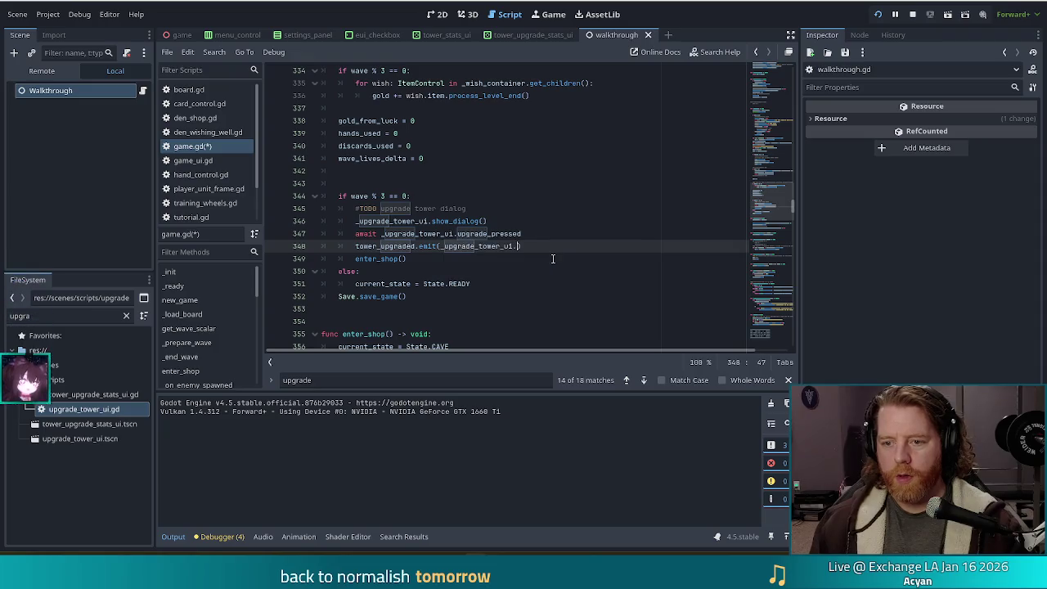
type("se")
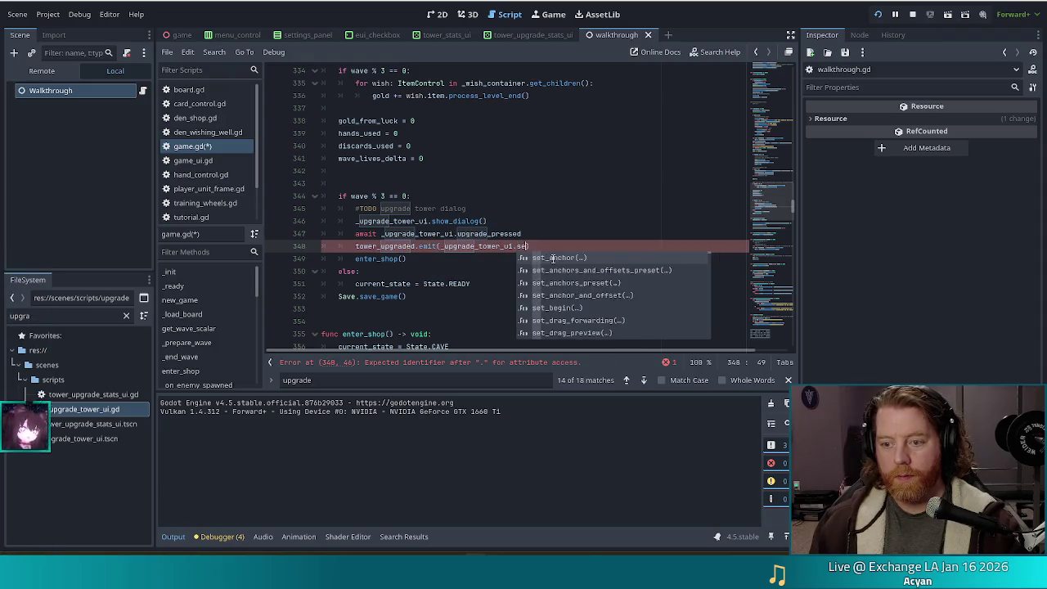
type("lec")
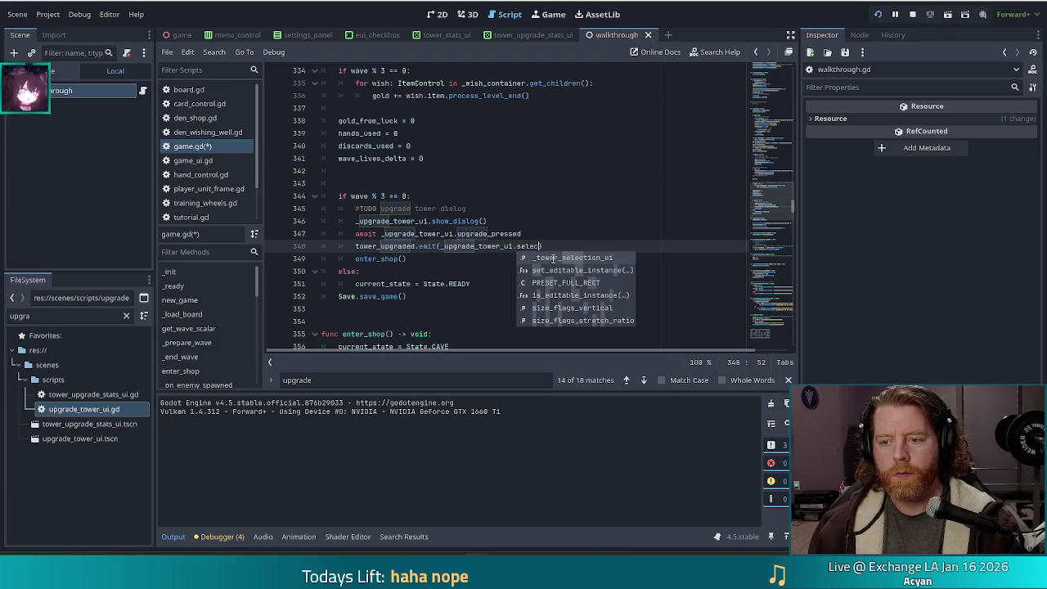
key("BackSpace")
key("BackSpace")
key("BackSpace")
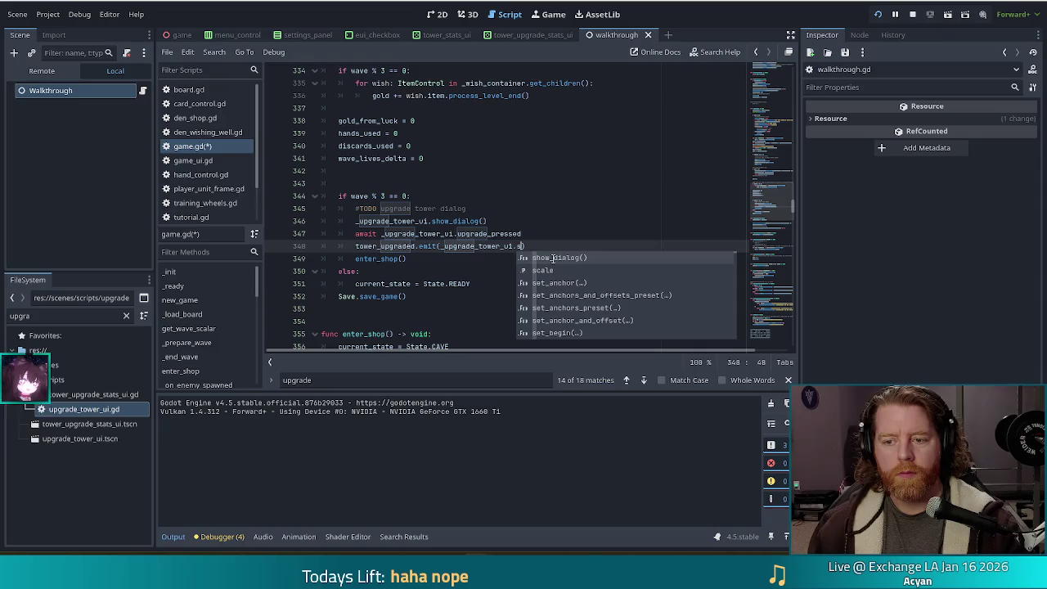
key("BackSpace")
key("BackSpace")
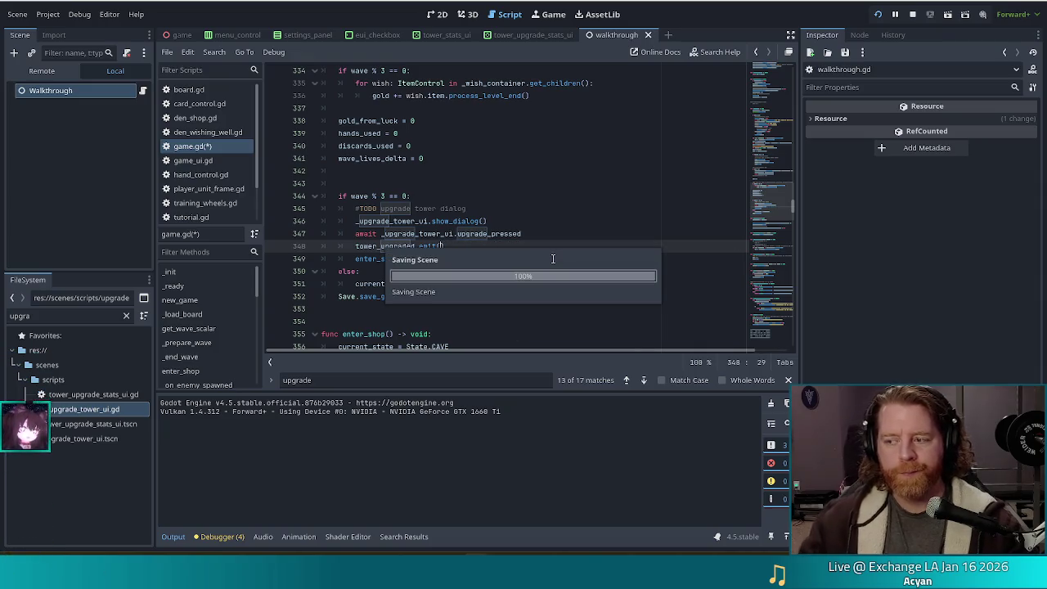
key("ctrl+s")
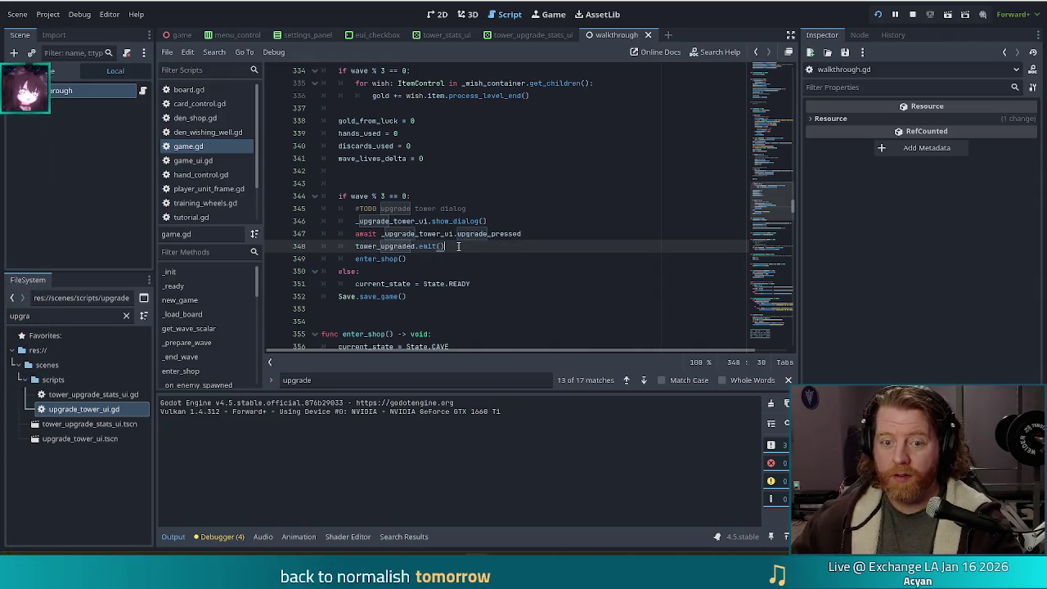
mouse_move(374, 243)
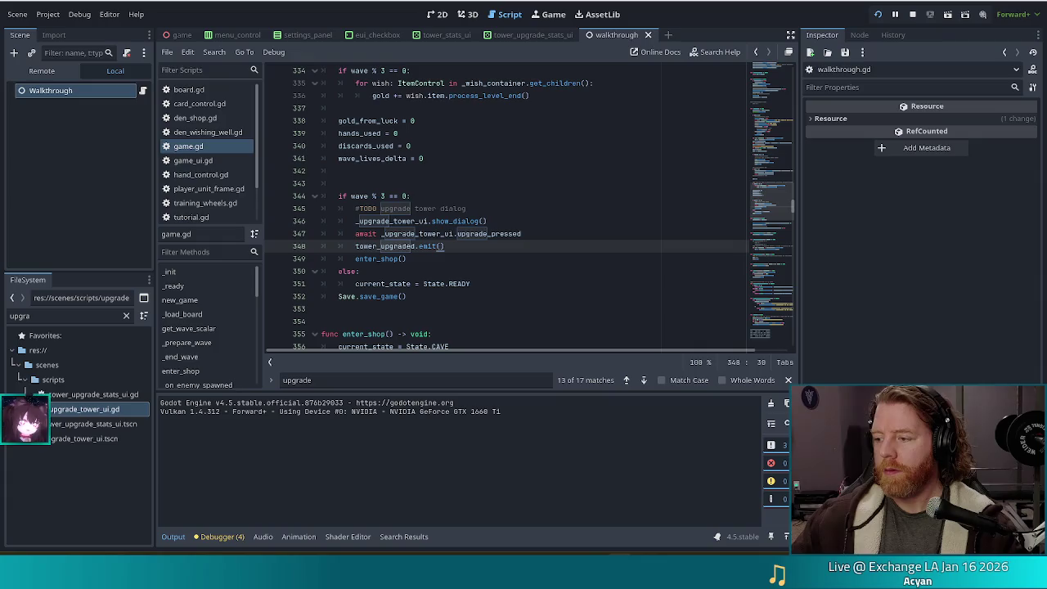
Step: Inspect the tower_upgraded emit call on line 348 of game.gd
left_click(462, 235)
left_click(475, 249)
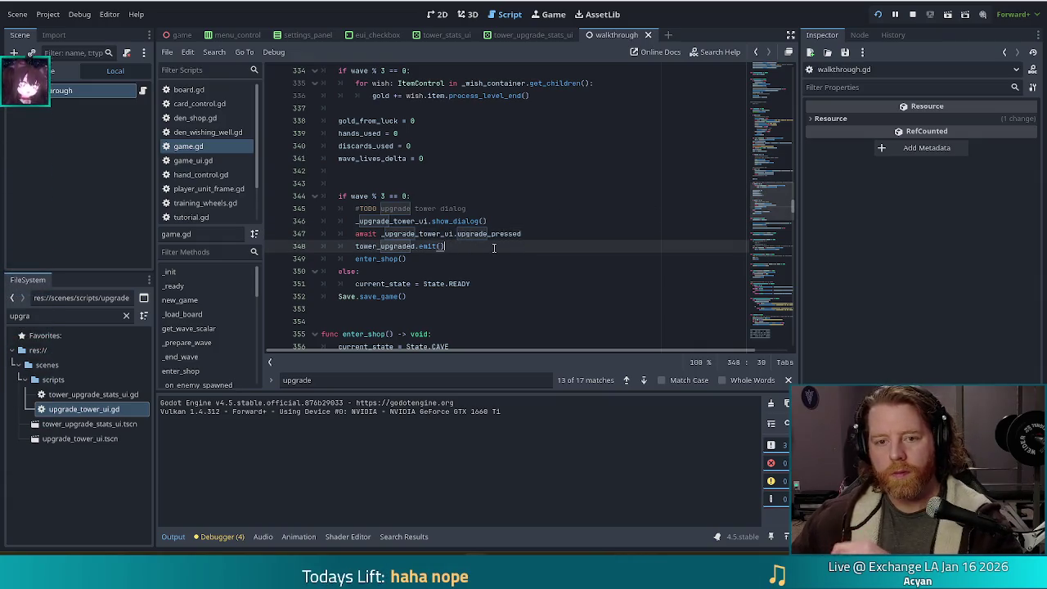
left_click(427, 245)
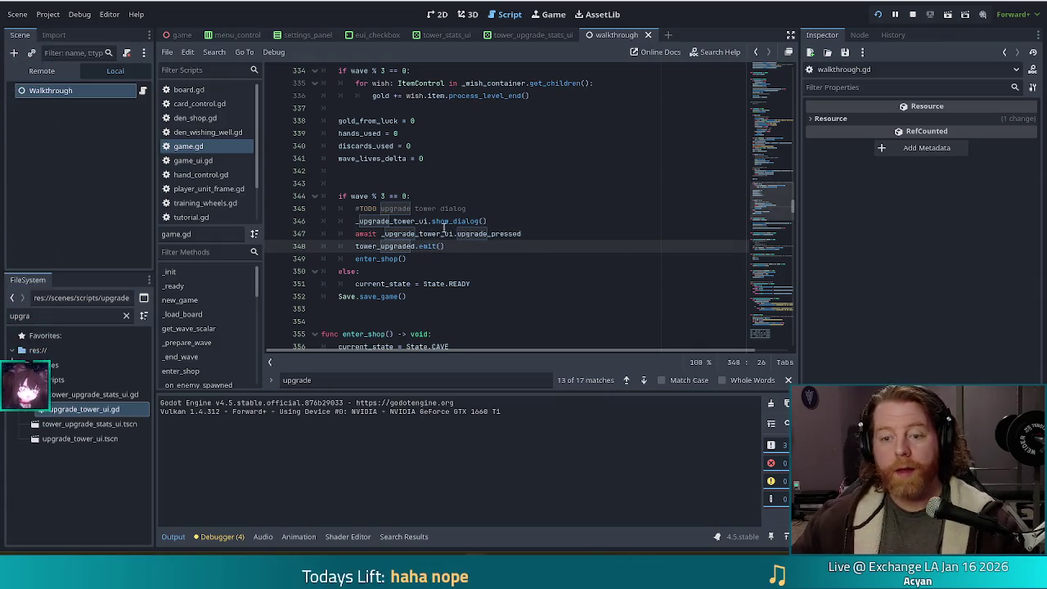
scroll(205, 188, "down", 2)
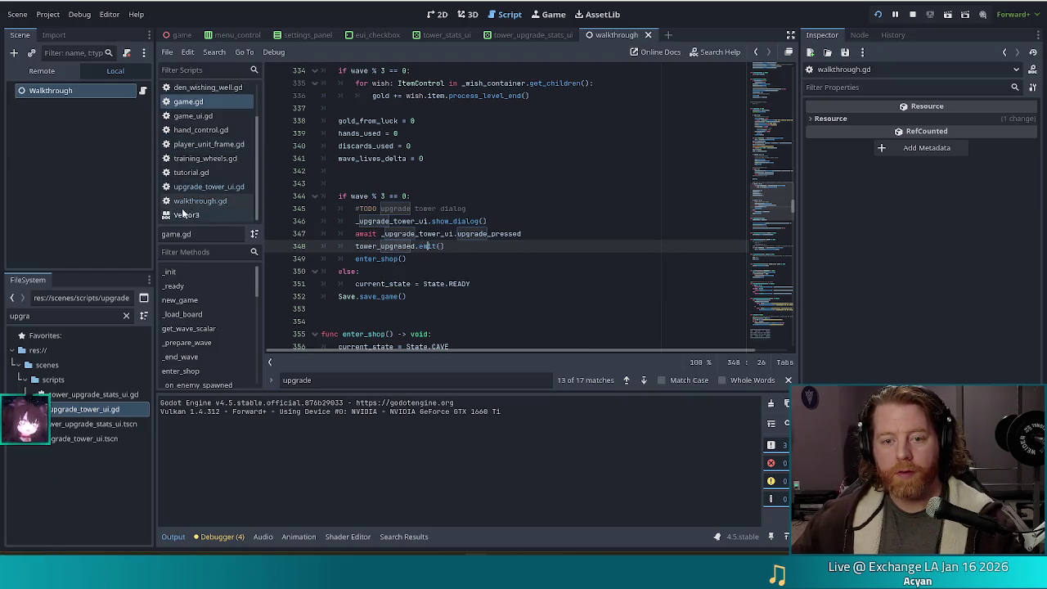
Step: In walkthrough.gd line 28, replace the partial 'upgra' text with tower_upgraded.connect(
left_click(199, 201)
left_click(443, 184)
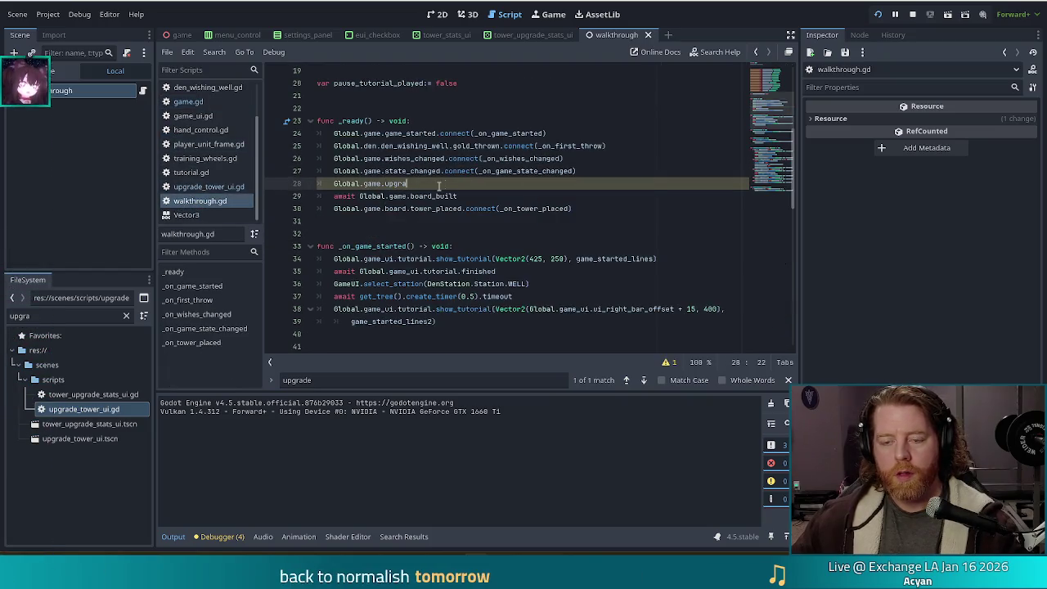
key("BackSpace")
key("BackSpace")
key("BackSpace")
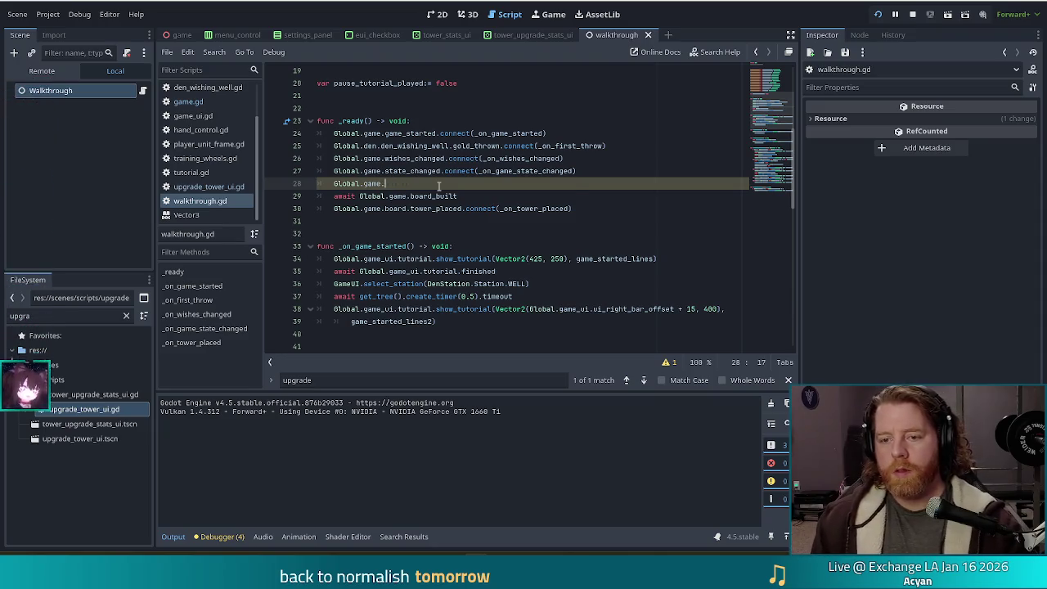
type("tower_upgraded.co")
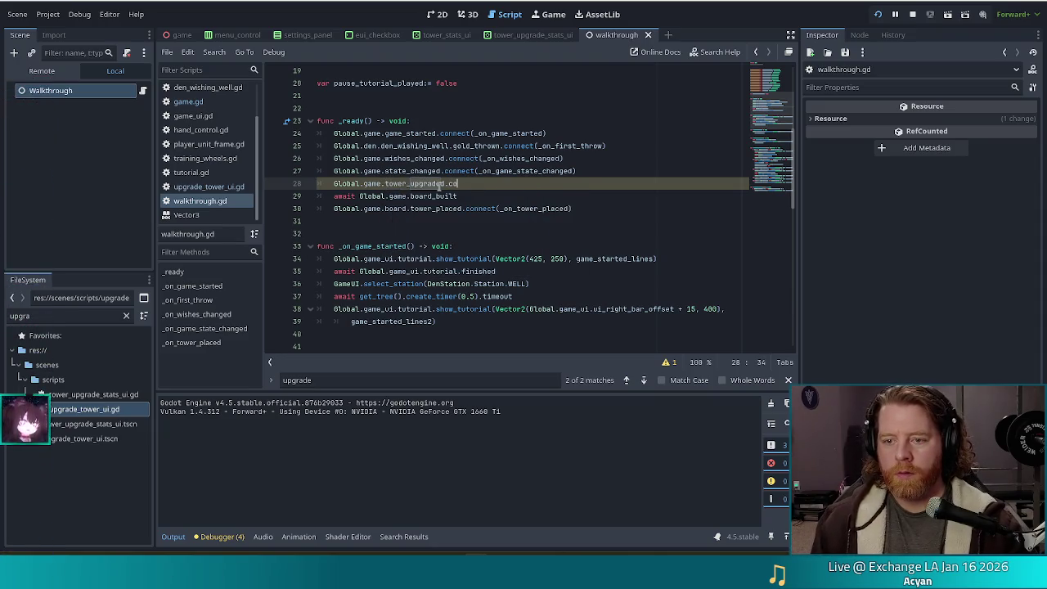
type("nnect(")
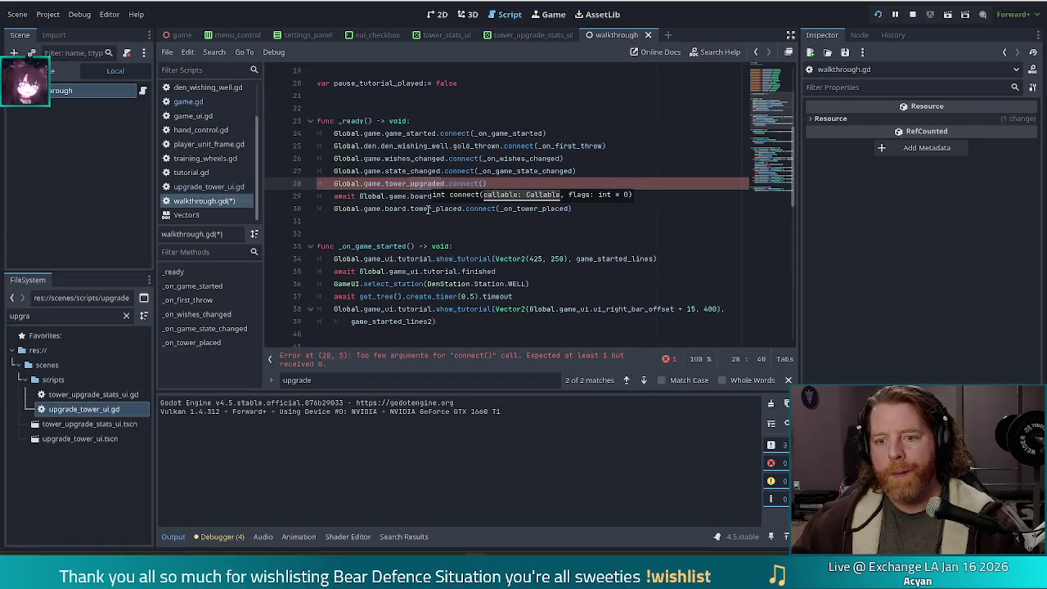
Step: In game.gd, revert the tower_upgraded emit edit and remove the extra blank line after the signals, then save
left_click(188, 102)
left_click_drag(448, 247, 544, 234)
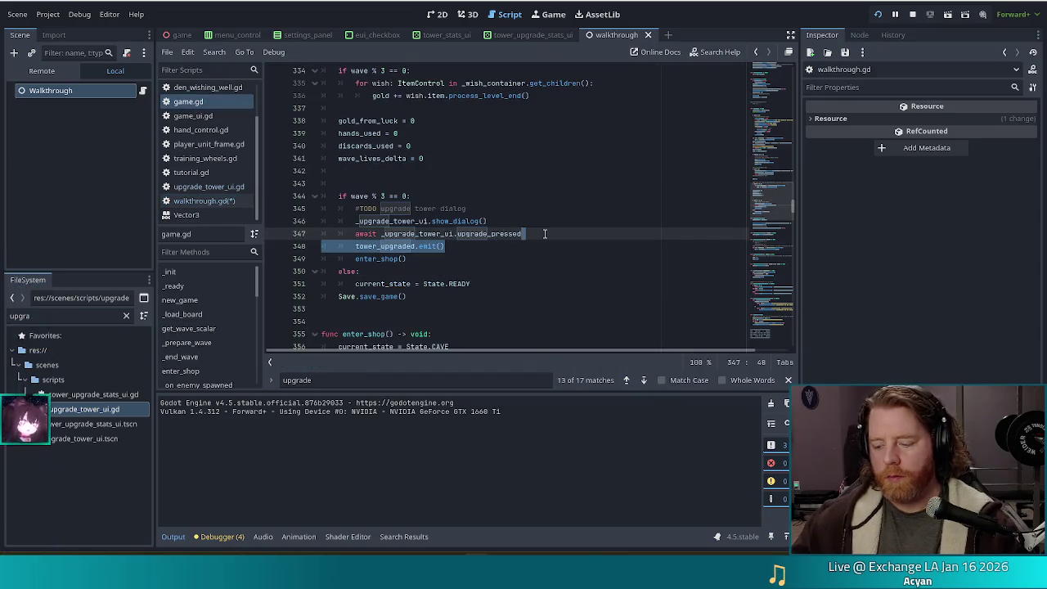
type("_upgrade_tower_ui.sel")
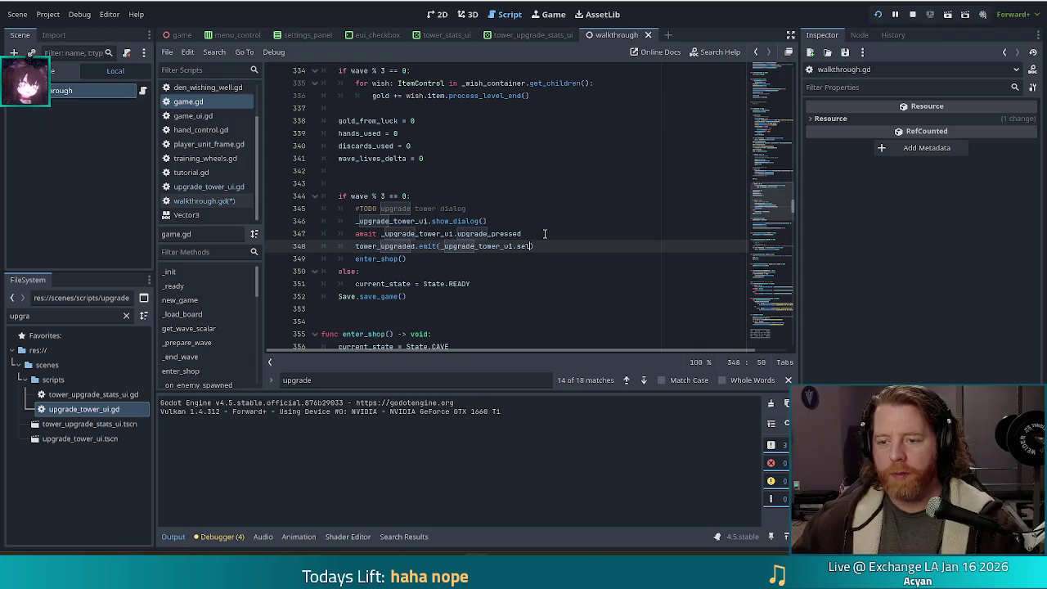
key("BackSpace")
key("BackSpace")
key("BackSpace")
key("BackSpace")
key("BackSpace")
key("BackSpace")
key("ctrl+z")
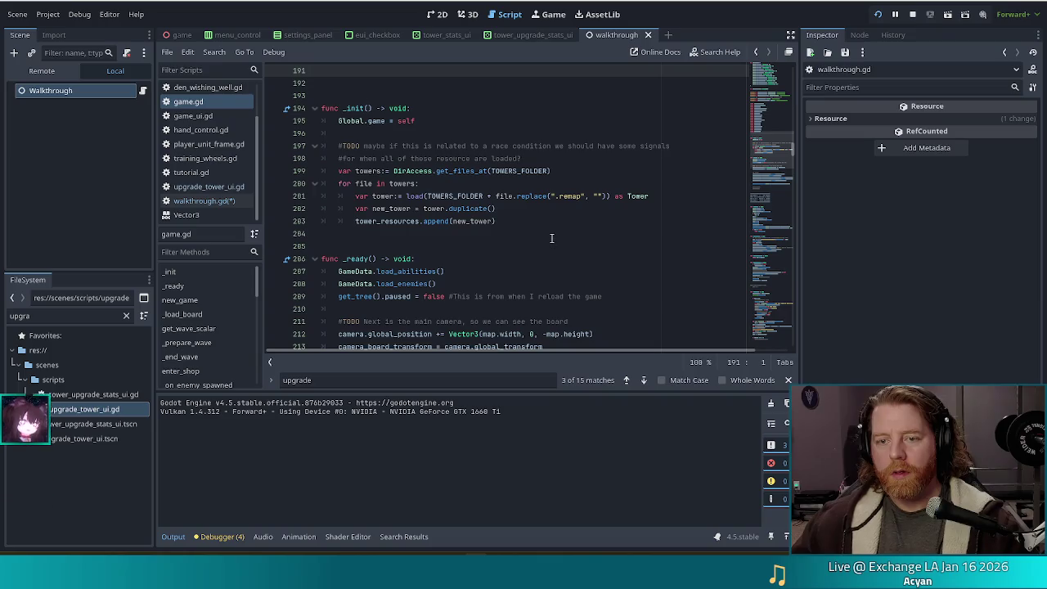
scroll(556, 236, "up", 2)
key("BackSpace")
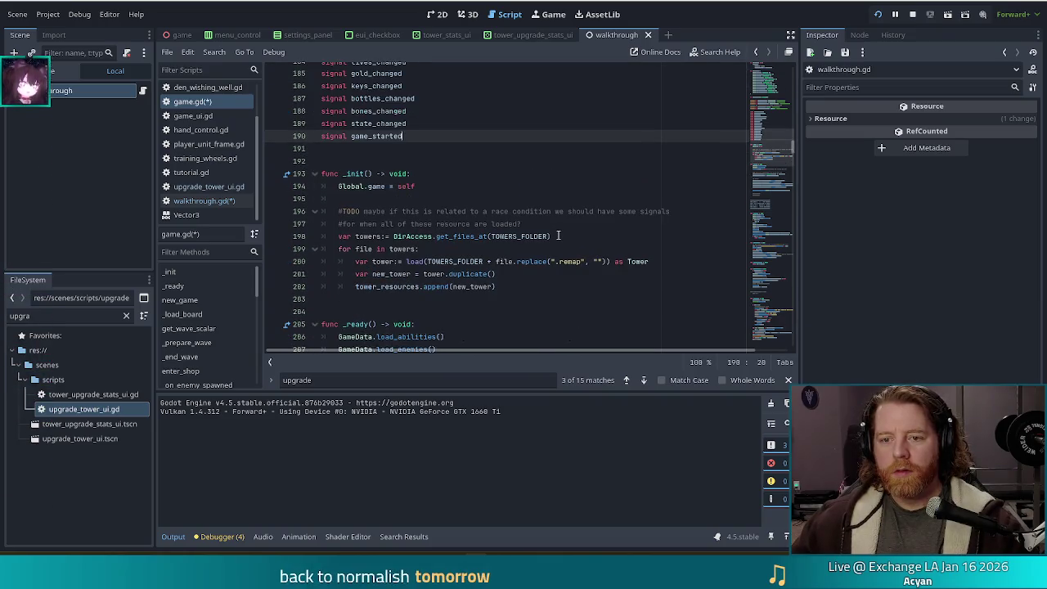
key("ctrl+s")
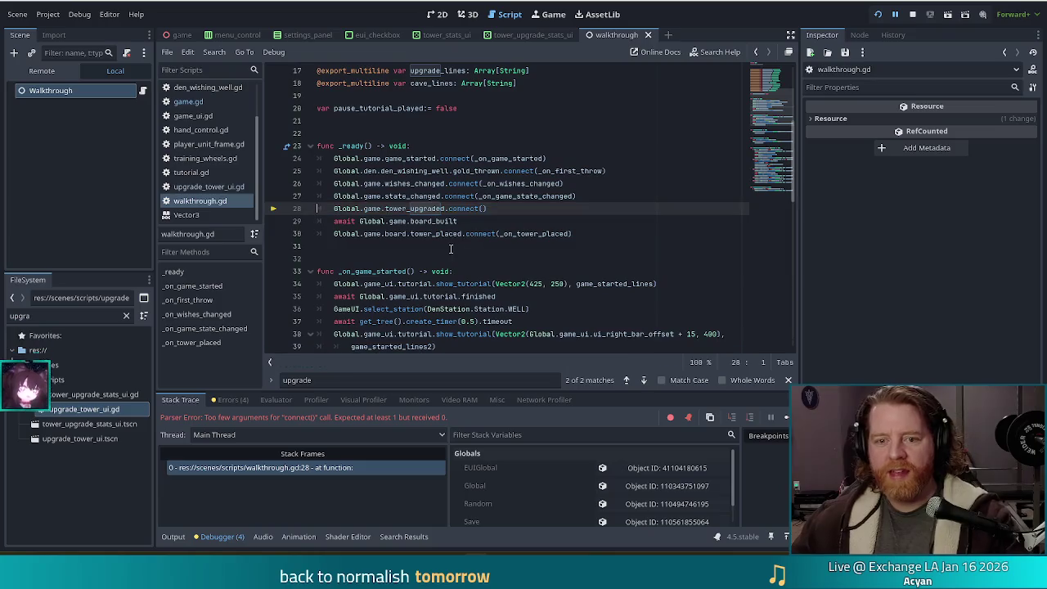
Step: Delete the unfinished tower_upgraded.connect() line 28 from walkthrough.gd and save
left_click_drag(491, 209, 581, 197)
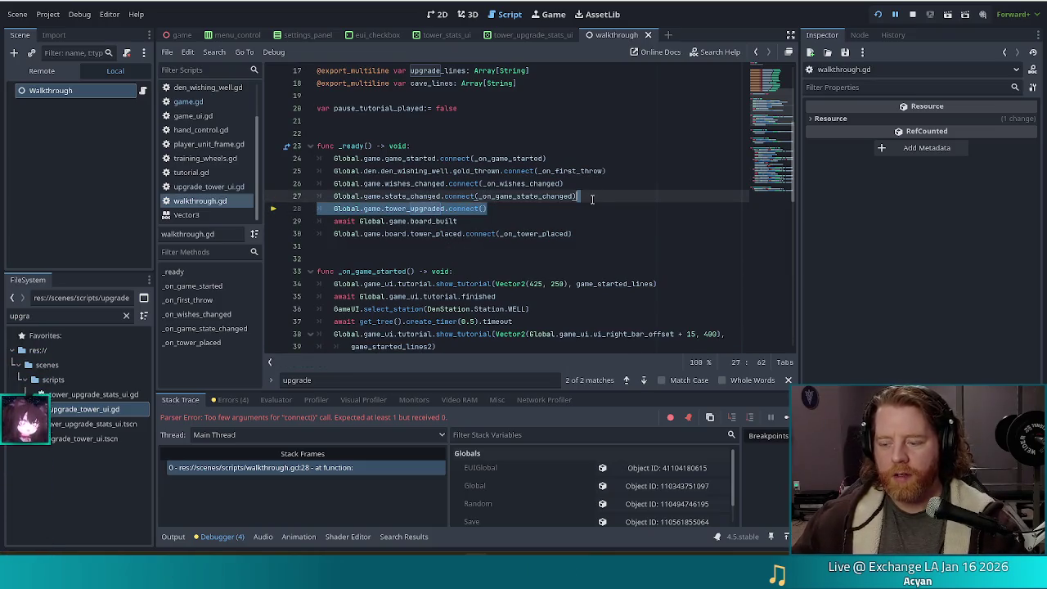
key("BackSpace")
key("ctrl+s")
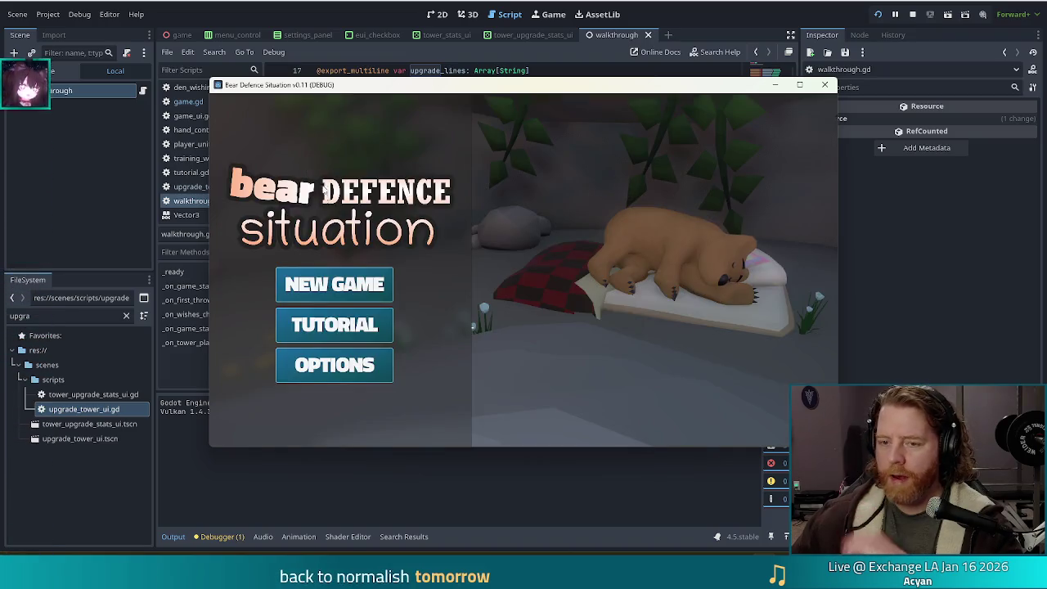
Step: Start a new game and clear three Wave Complete summaries to reach the Ballista Tower upgrade panel, then stop with F8
left_click(334, 283)
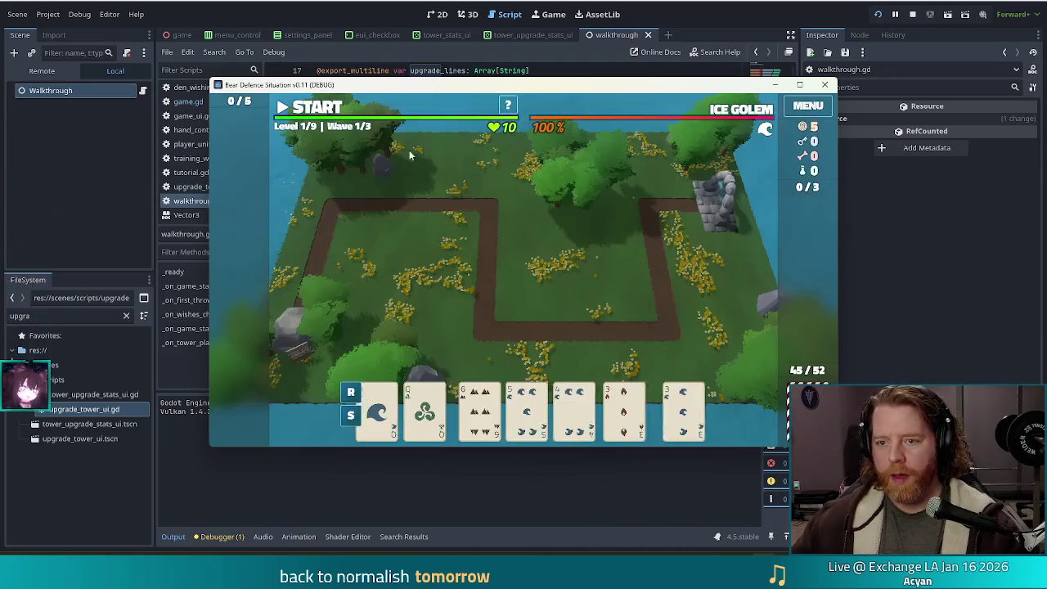
left_click(519, 318)
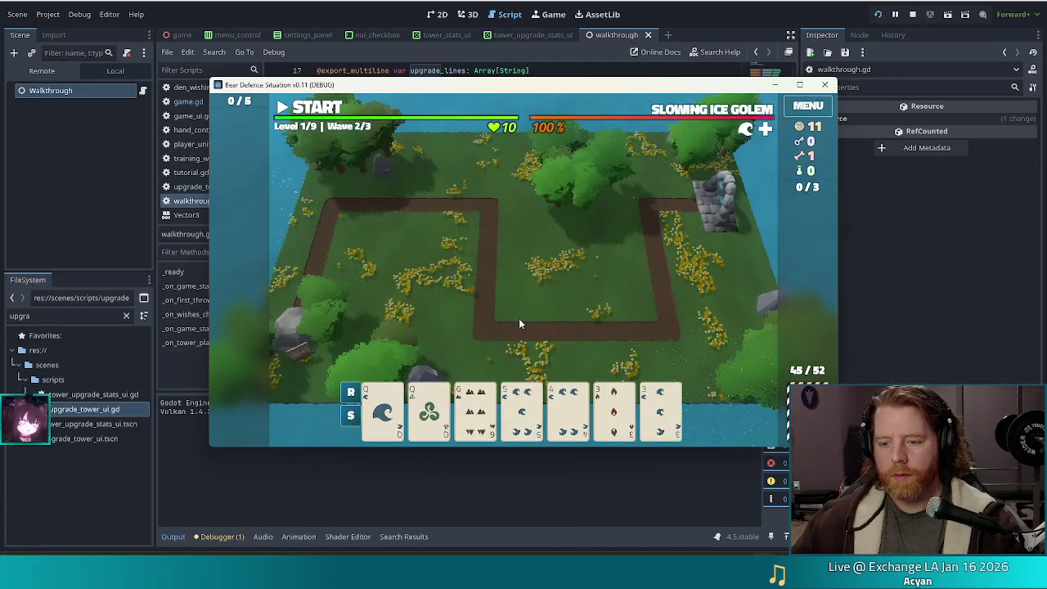
left_click(512, 324)
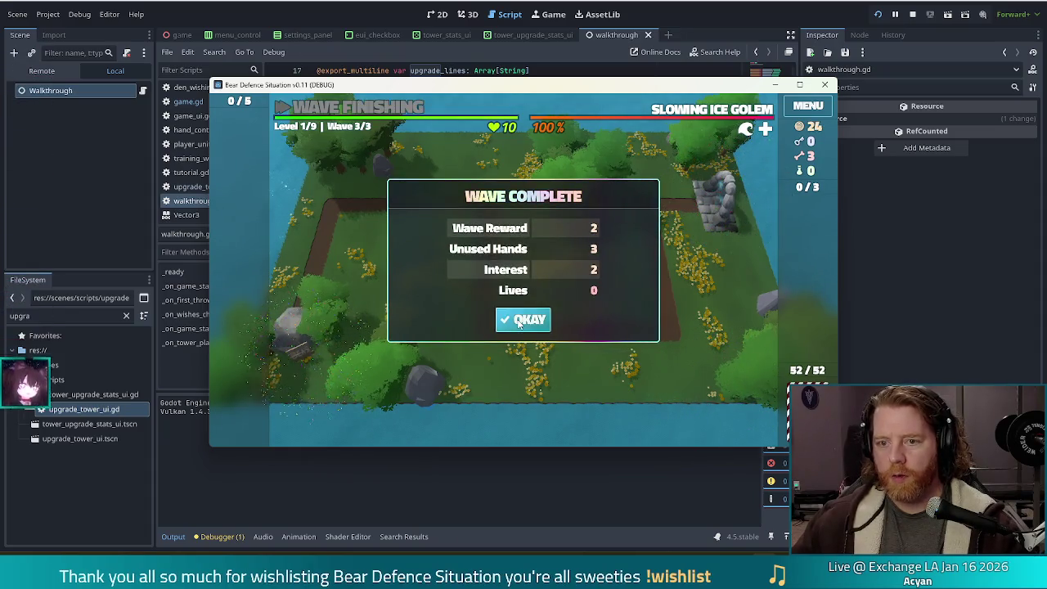
left_click(513, 322)
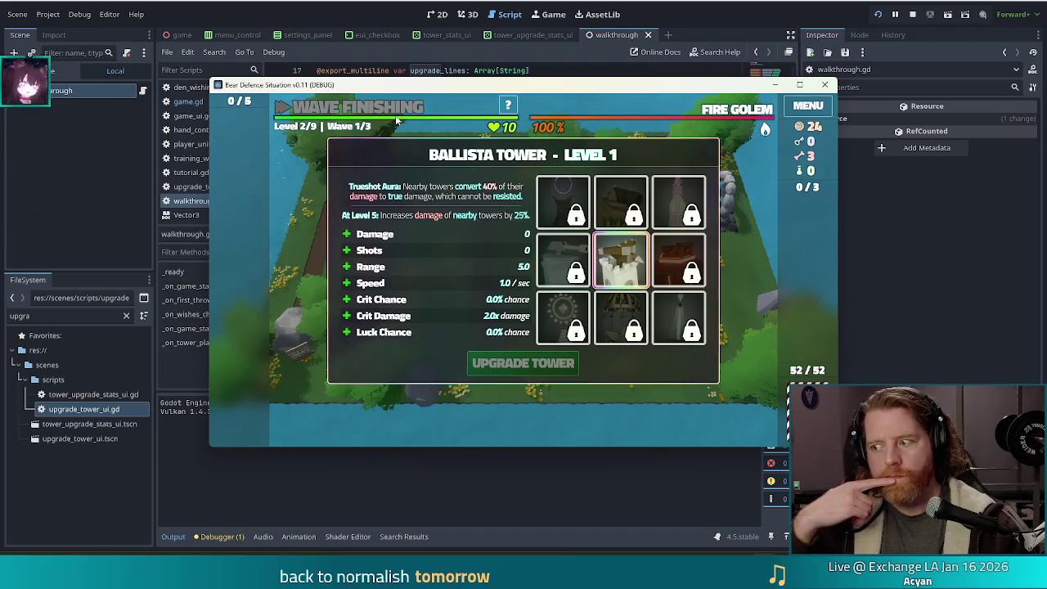
key("F8")
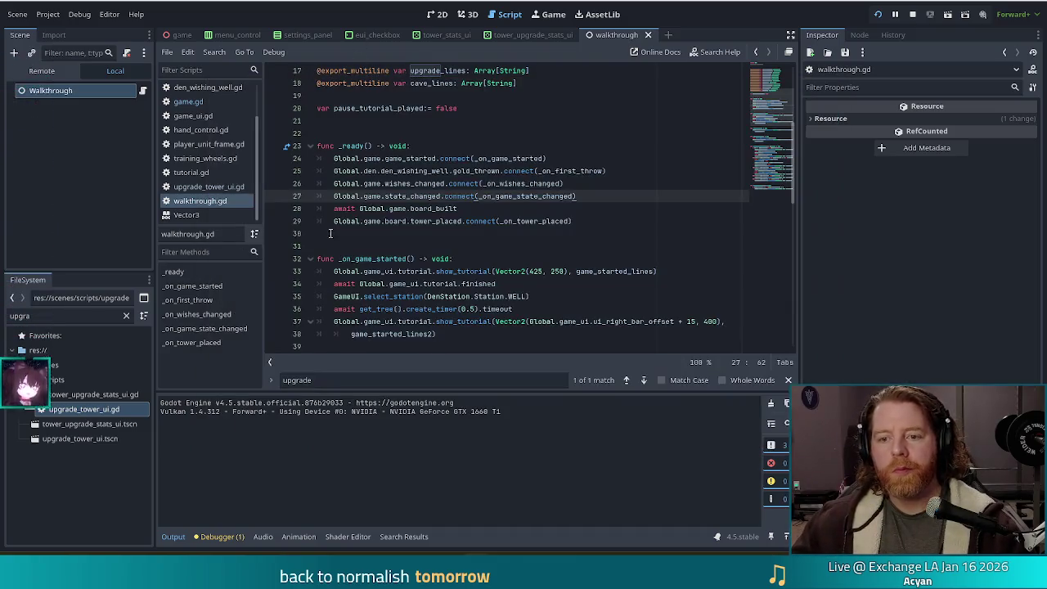
Step: Search game.gd for 'upgrade' and step to the TODO upgrade tower dialog comment on line 344
left_click(187, 102)
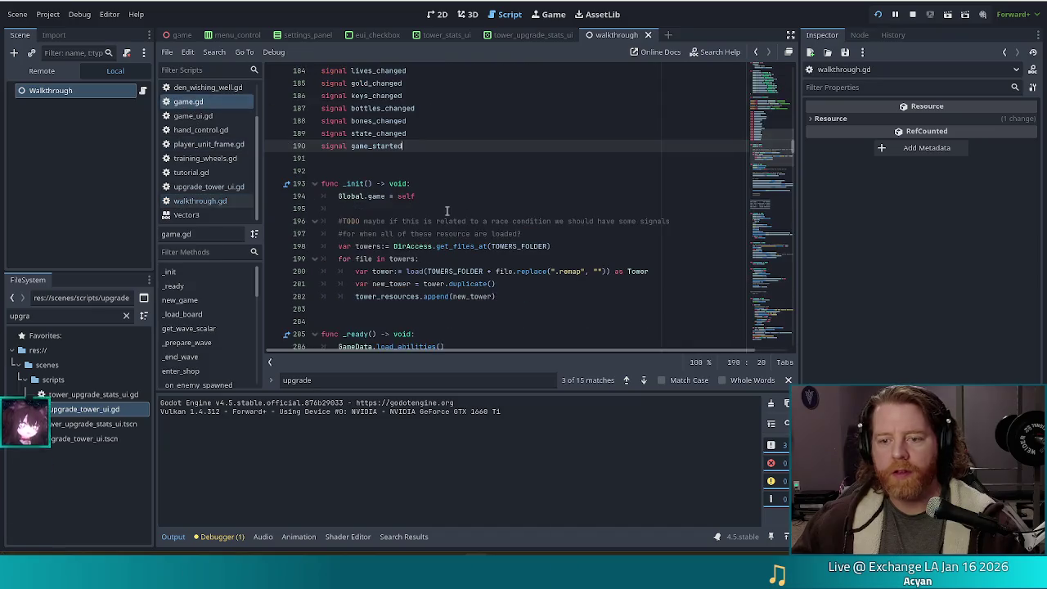
key("ctrl+f")
key("BackSpace")
type("upga")
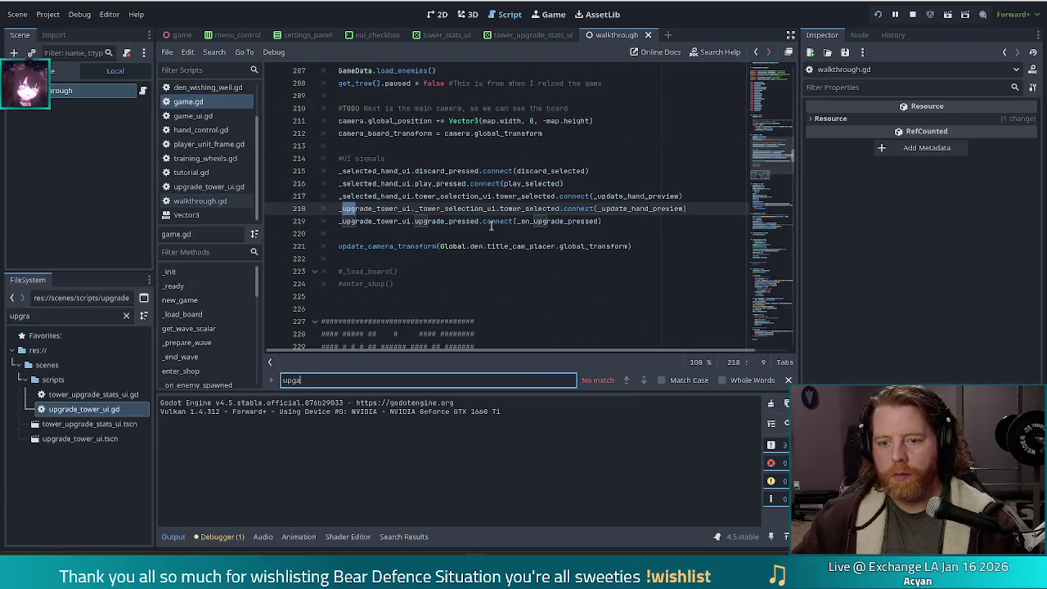
key("BackSpace")
type("rade")
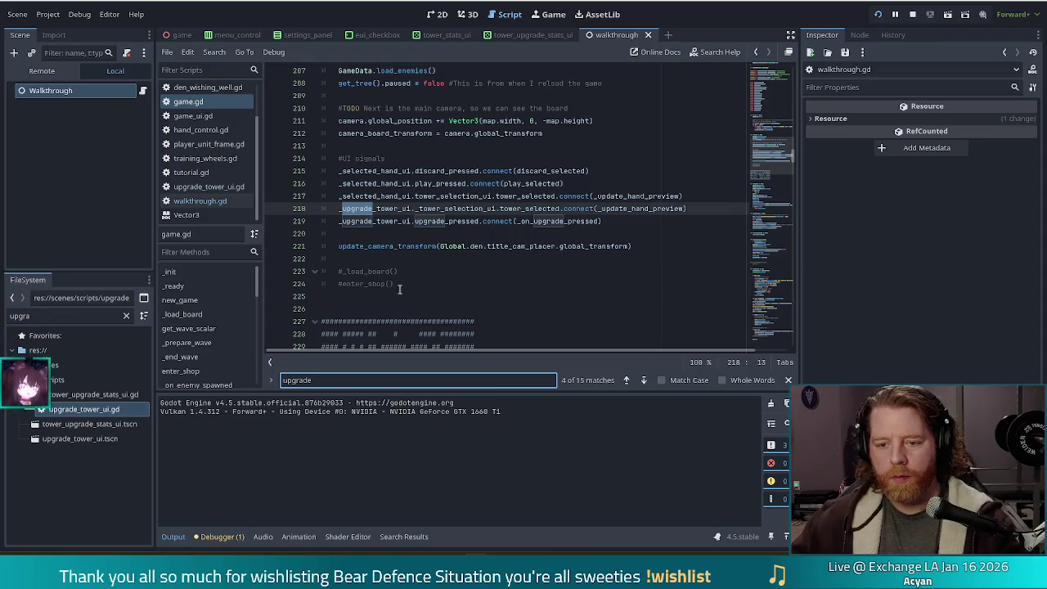
left_click(643, 381)
left_click(643, 380)
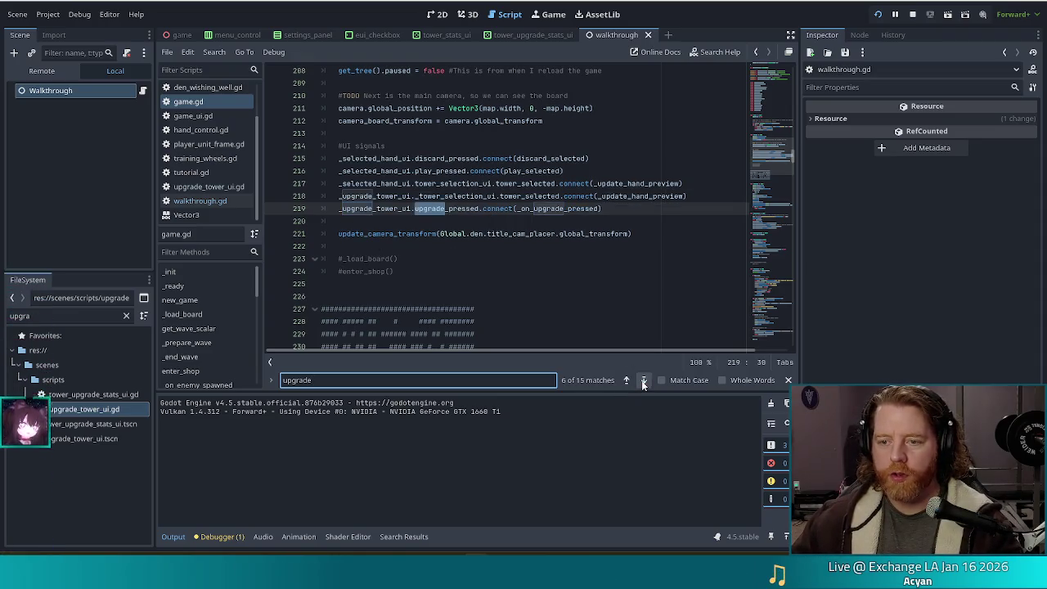
left_click(643, 381)
left_click(643, 380)
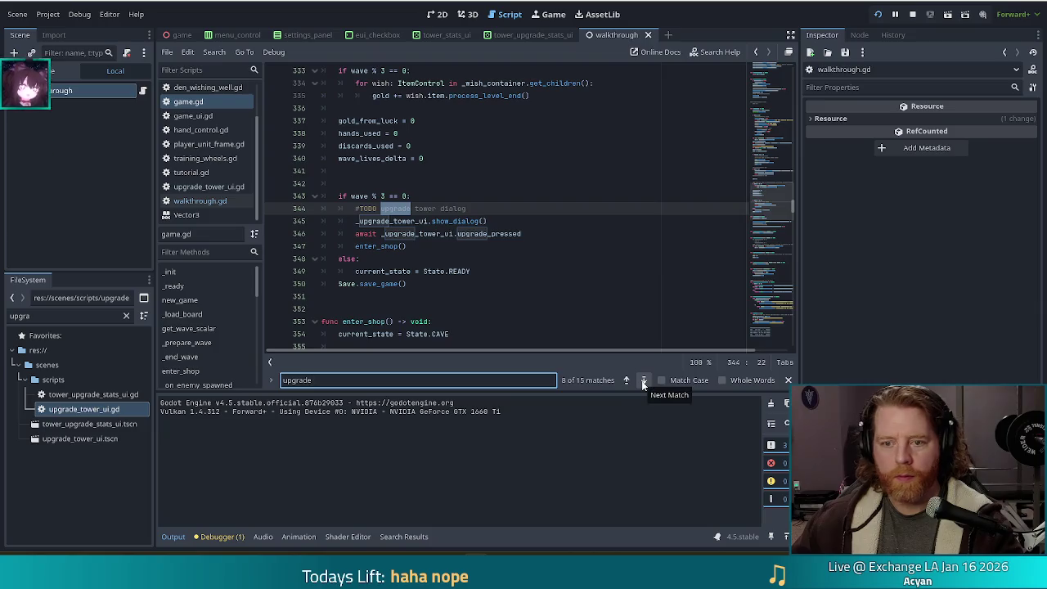
left_click(456, 233)
left_click(411, 209)
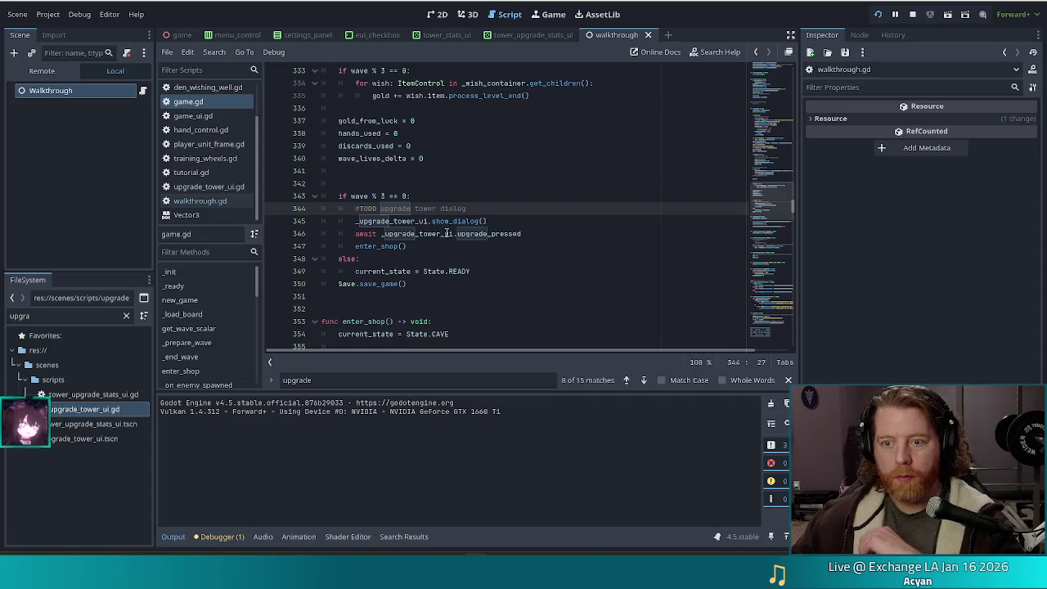
scroll(446, 233, "up", 2)
scroll(491, 180, "up", 1)
Step: Insert a blank line after the _wave_complete_panel.accepted await on line 327 of game.gd
left_click(533, 122)
scroll(533, 122, "up", 2)
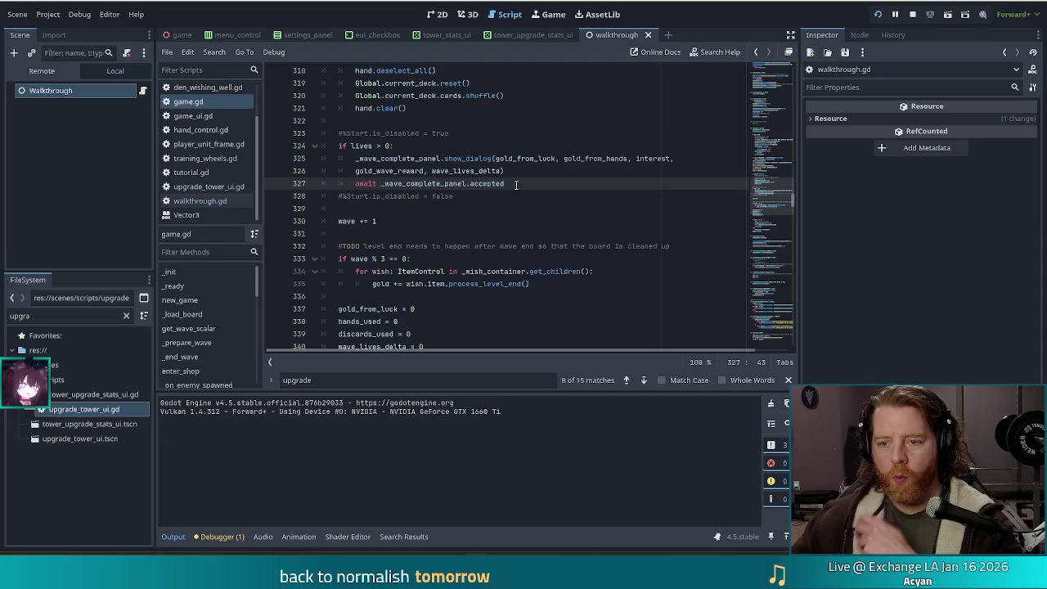
mouse_move(520, 186)
left_mouse_down()
mouse_move(528, 168)
mouse_move(524, 181)
left_mouse_up()
scroll(532, 189, "down", 2)
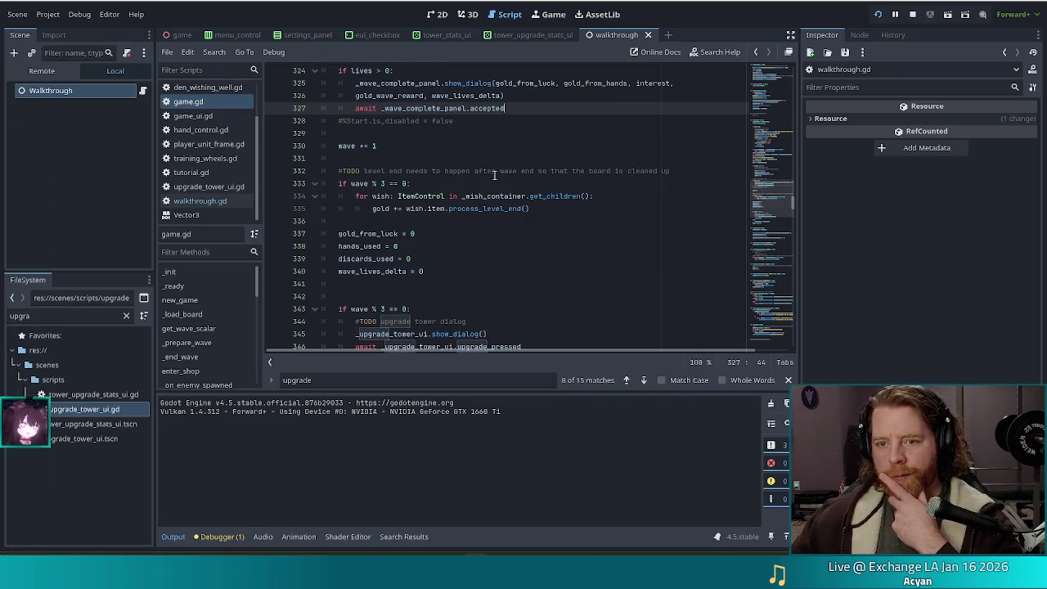
scroll(514, 195, "up", 2)
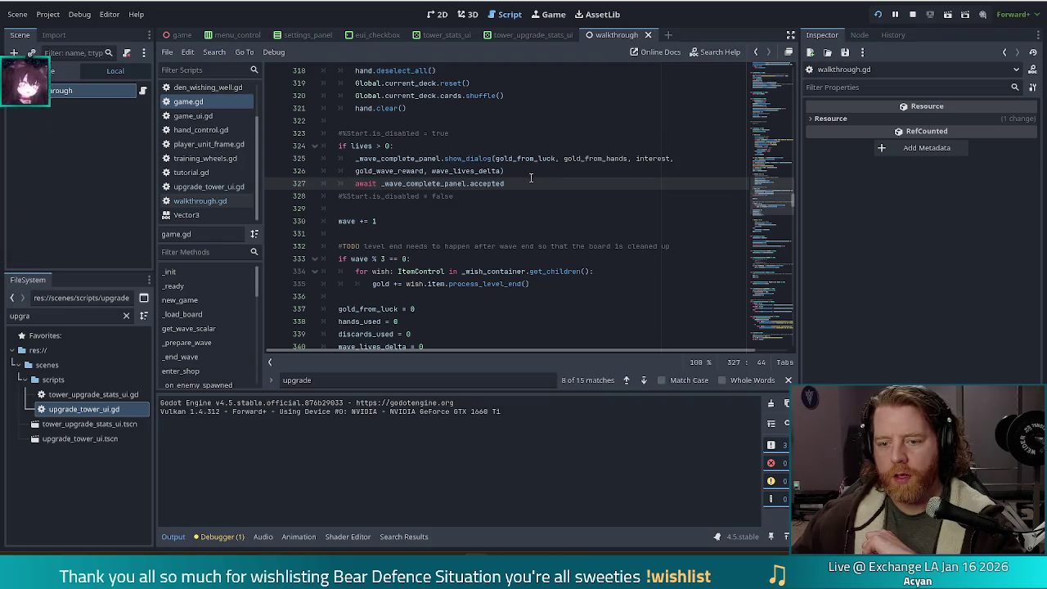
scroll(530, 177, "up", 3)
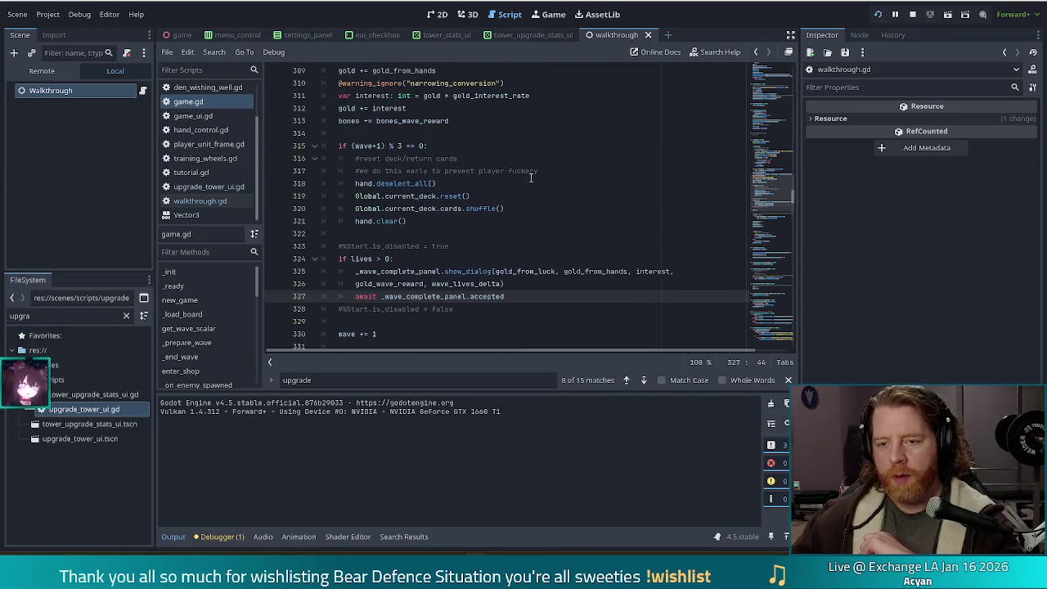
scroll(530, 177, "up", 5)
scroll(528, 187, "up", 4)
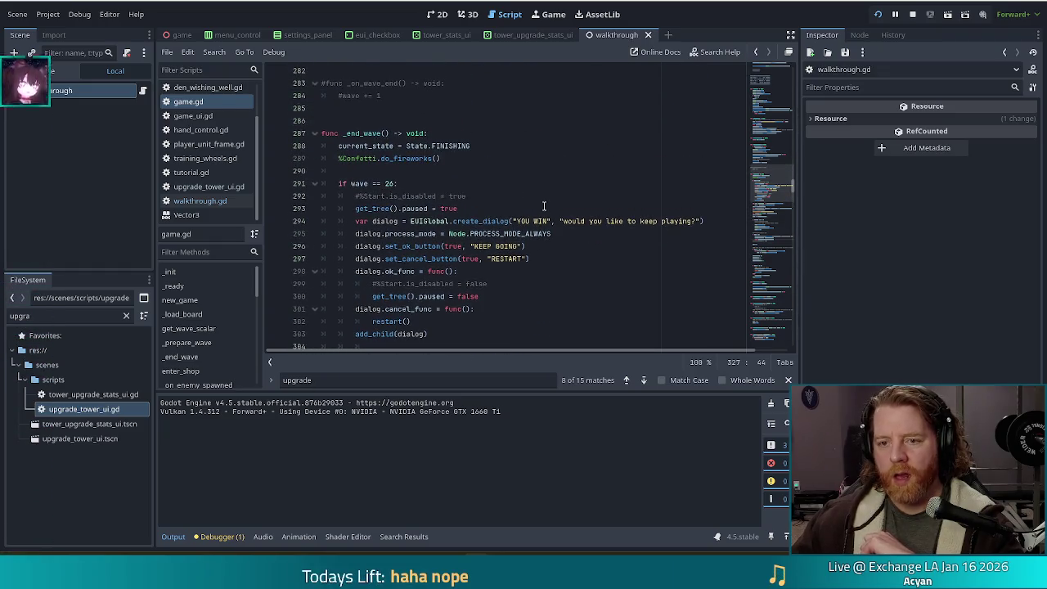
scroll(544, 205, "up", 7)
scroll(545, 214, "down", 13)
scroll(545, 213, "down", 4)
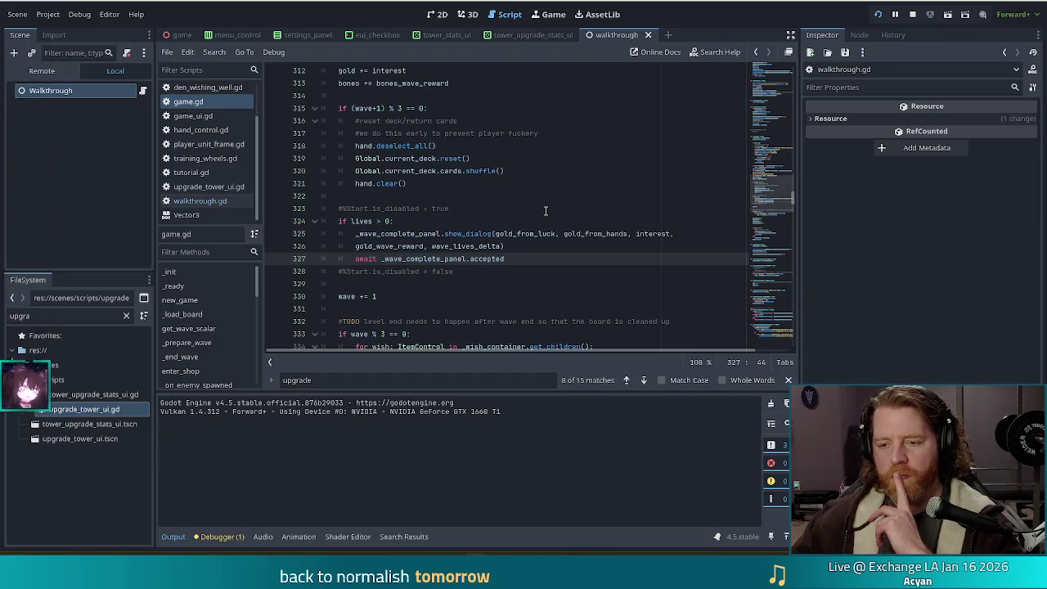
scroll(536, 214, "down", 2)
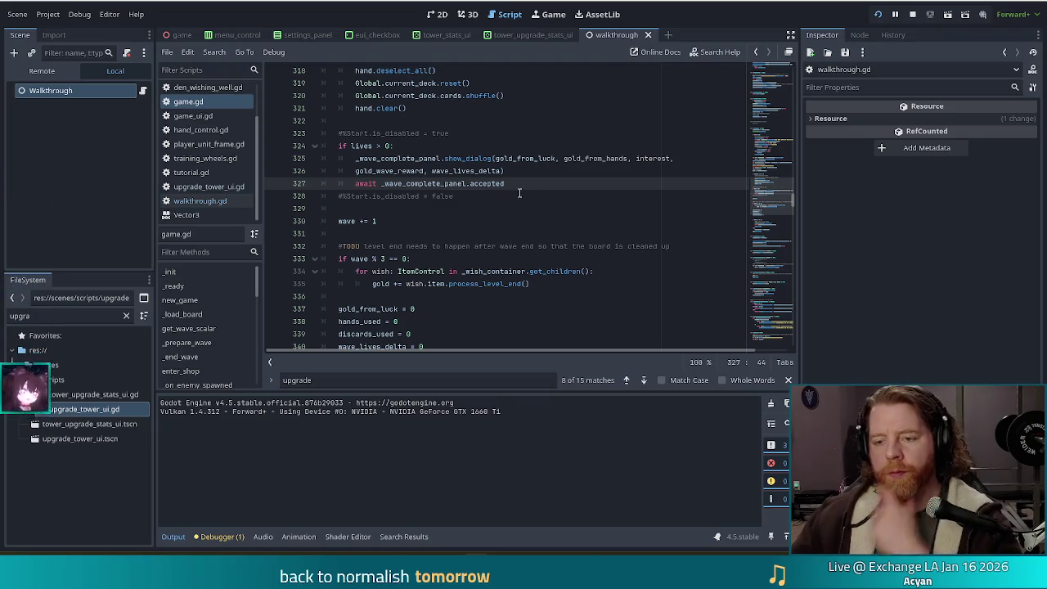
key("Return")
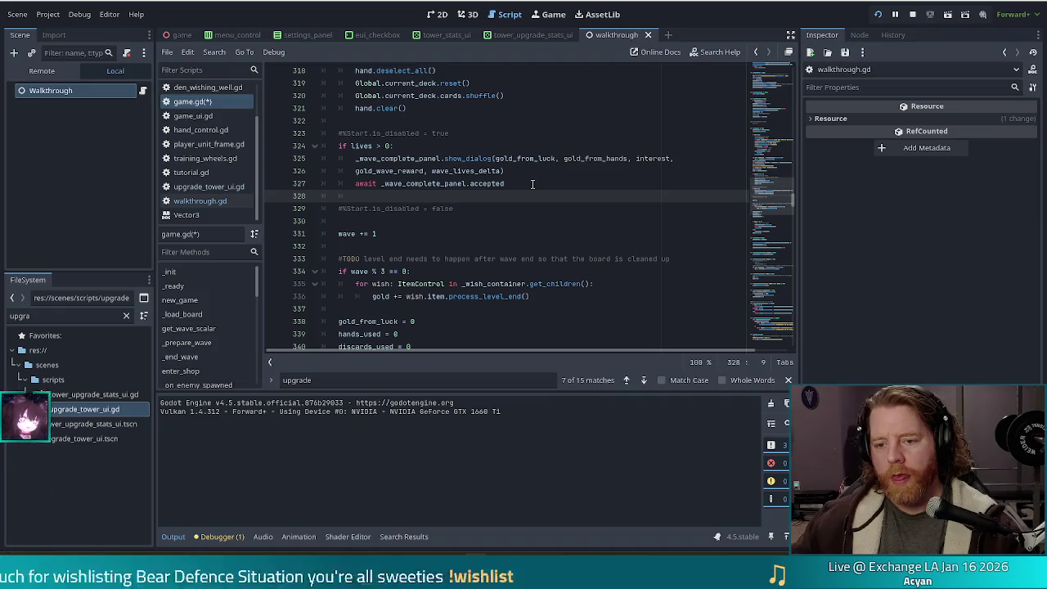
Step: Delete the extra blank line 328 below the wave-complete await
left_click(519, 183, "shift")
key("BackSpace")
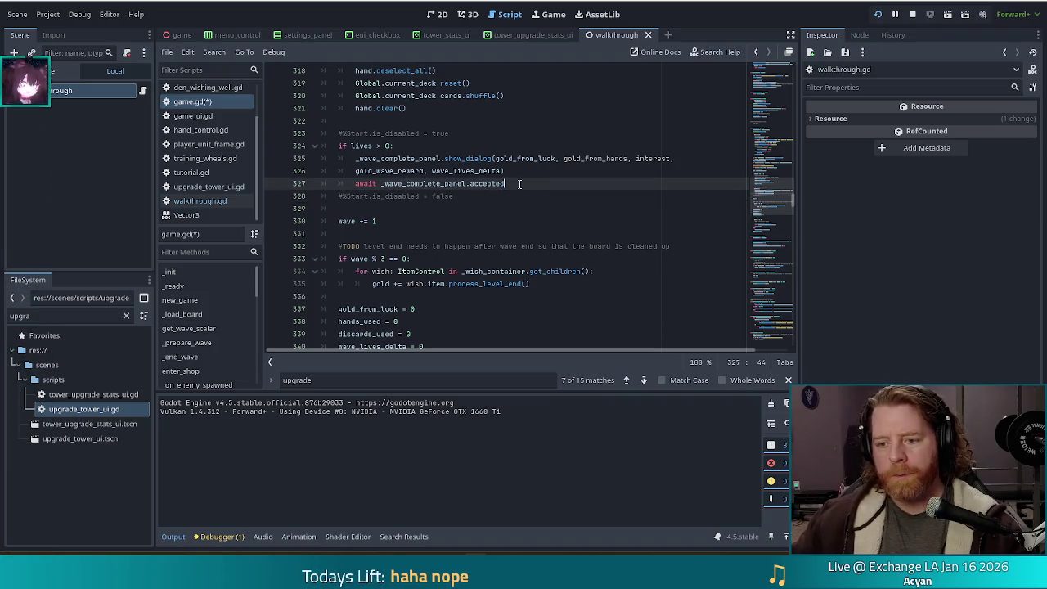
left_click(514, 274)
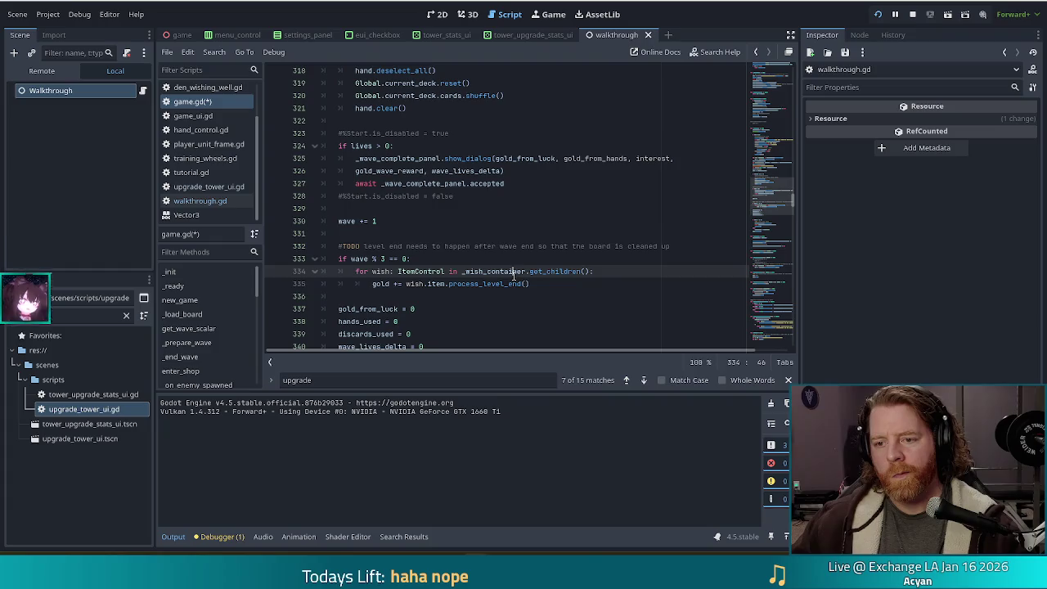
left_click(514, 184)
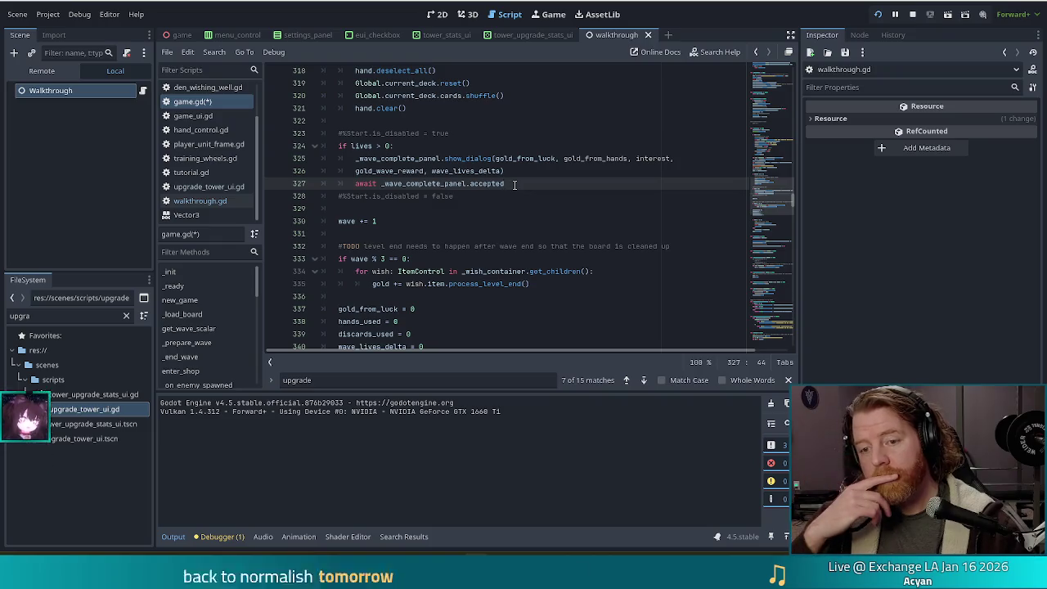
Step: Remove the TODO marker from the upgrade tower dialog comment on line 344
scroll(491, 188, "down", 2)
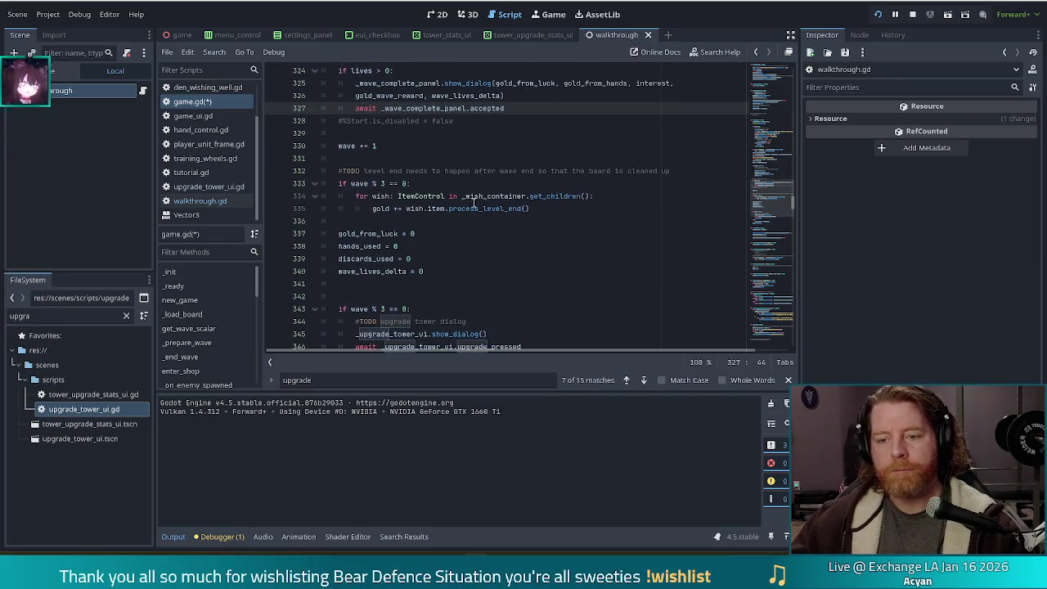
left_click(553, 208)
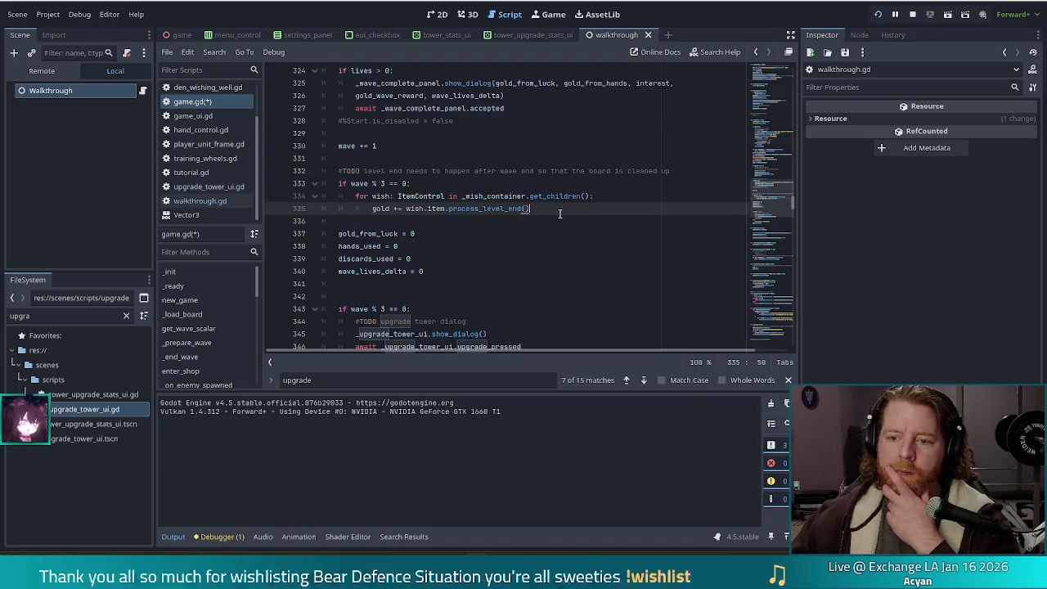
scroll(555, 209, "down", 2)
left_click(456, 158)
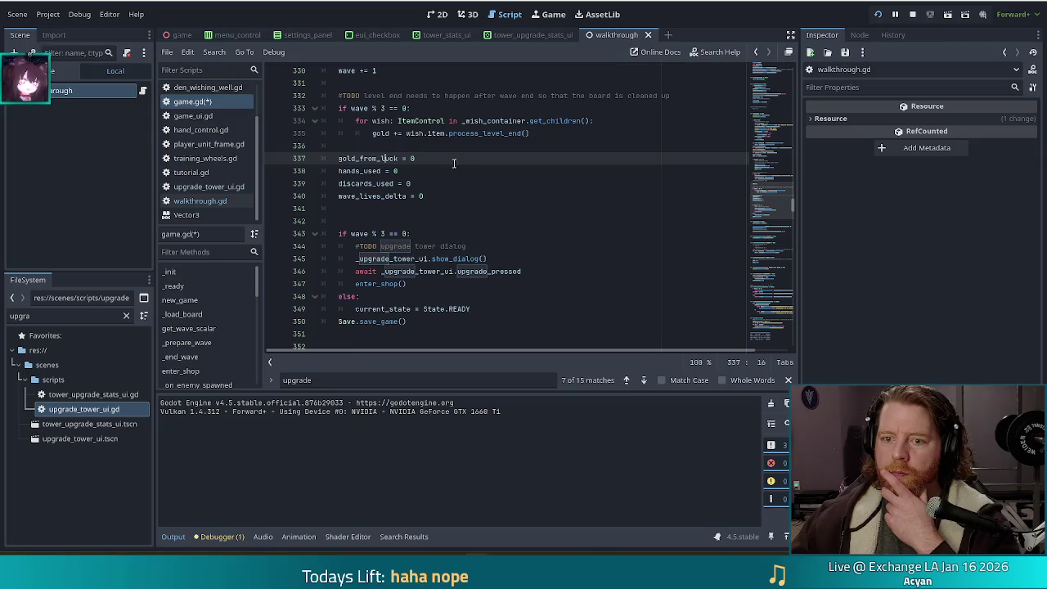
left_click(456, 196)
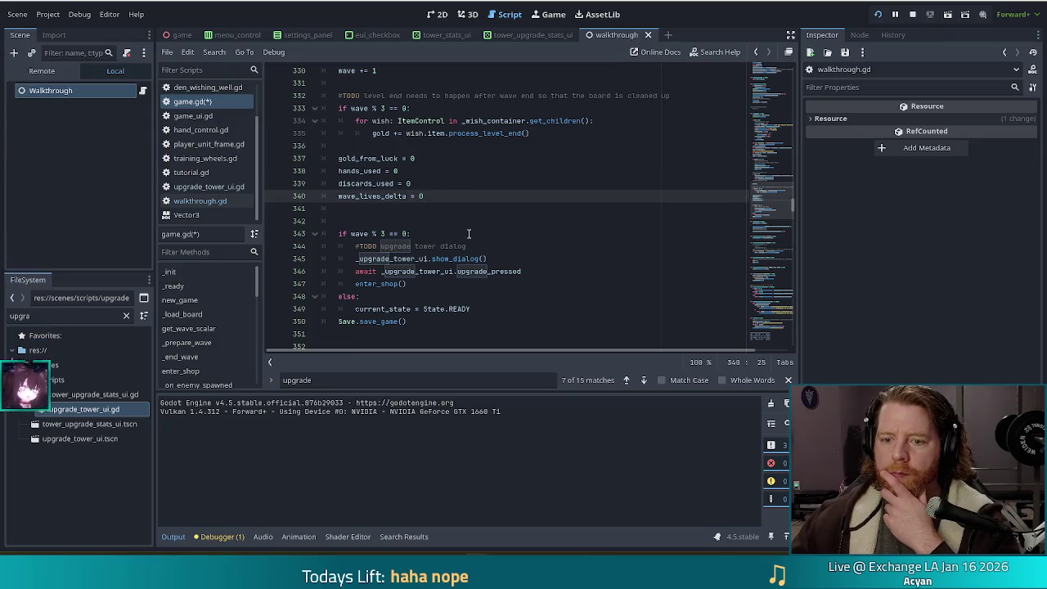
left_click(475, 234)
scroll(573, 227, "down", 2)
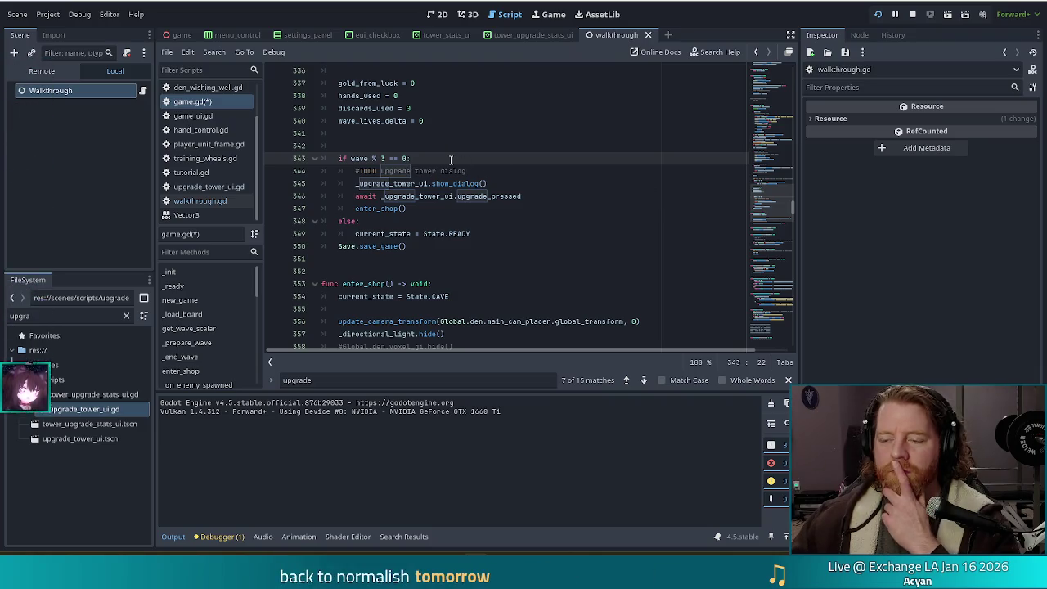
left_click(366, 170)
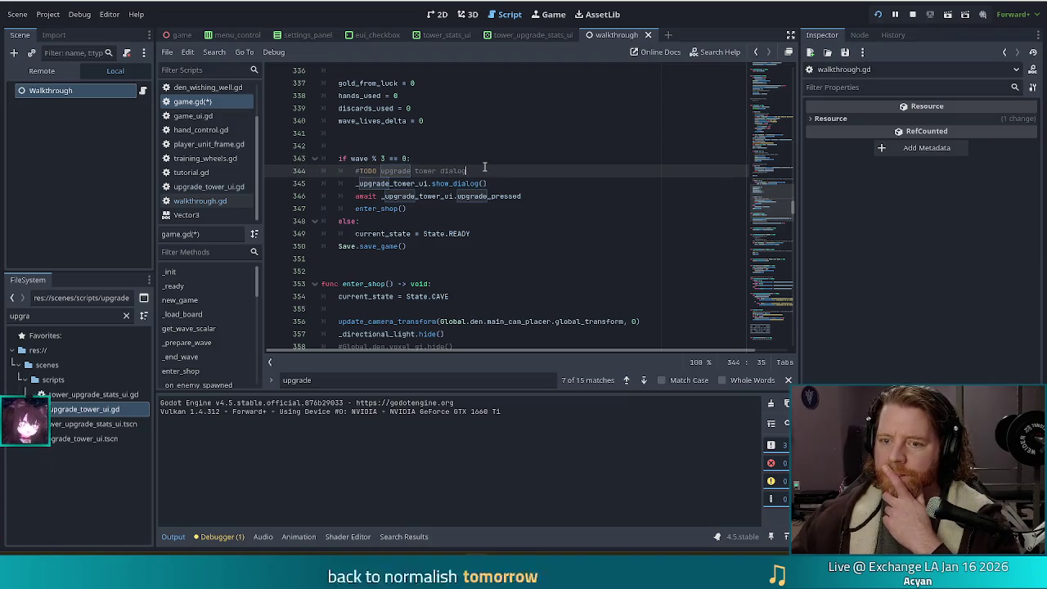
double_click(366, 170)
key("BackSpace")
key("Delete")
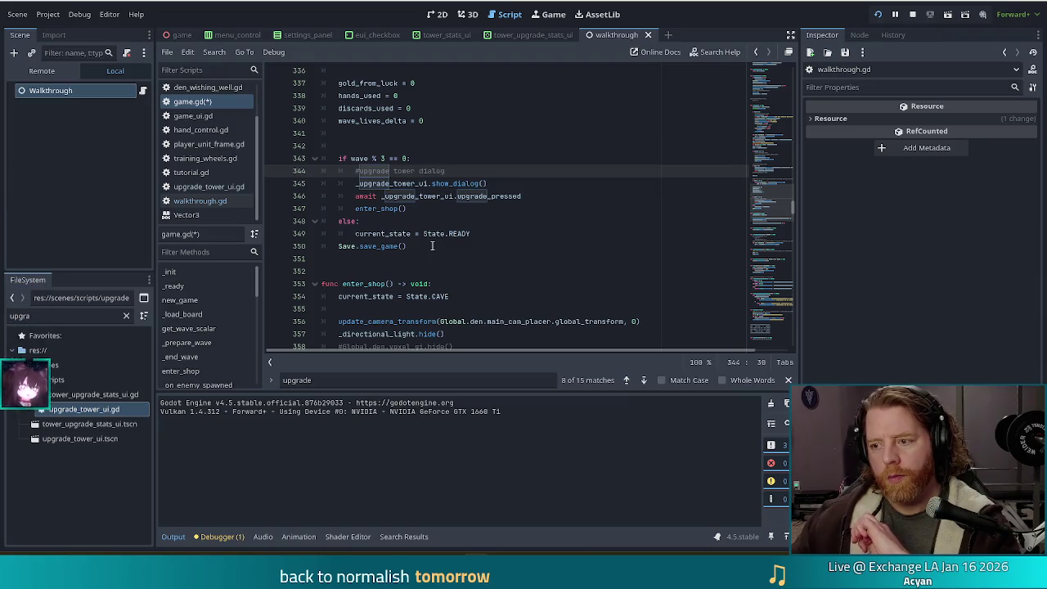
Step: Check the wave += 1 line near the top of the block and save game.gd
scroll(417, 229, "up", 2)
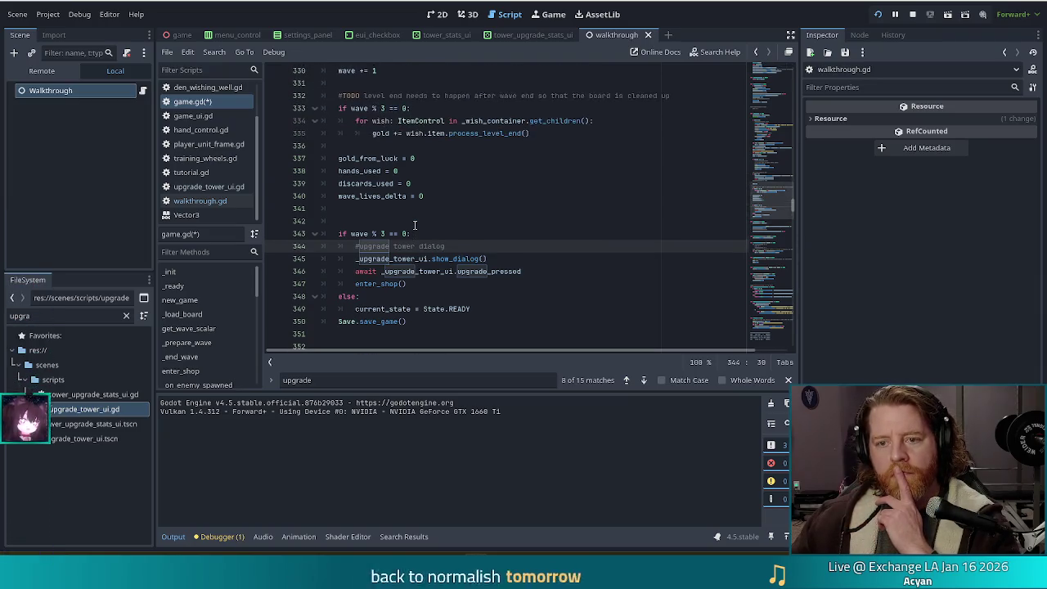
scroll(415, 225, "up", 2)
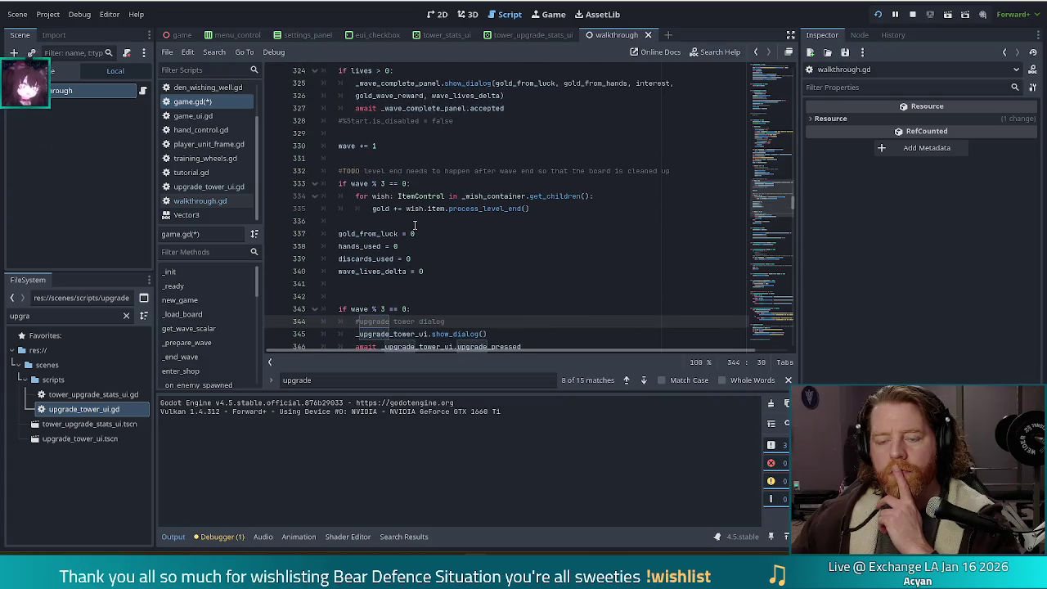
scroll(415, 225, "down", 1)
scroll(387, 138, "up", 1)
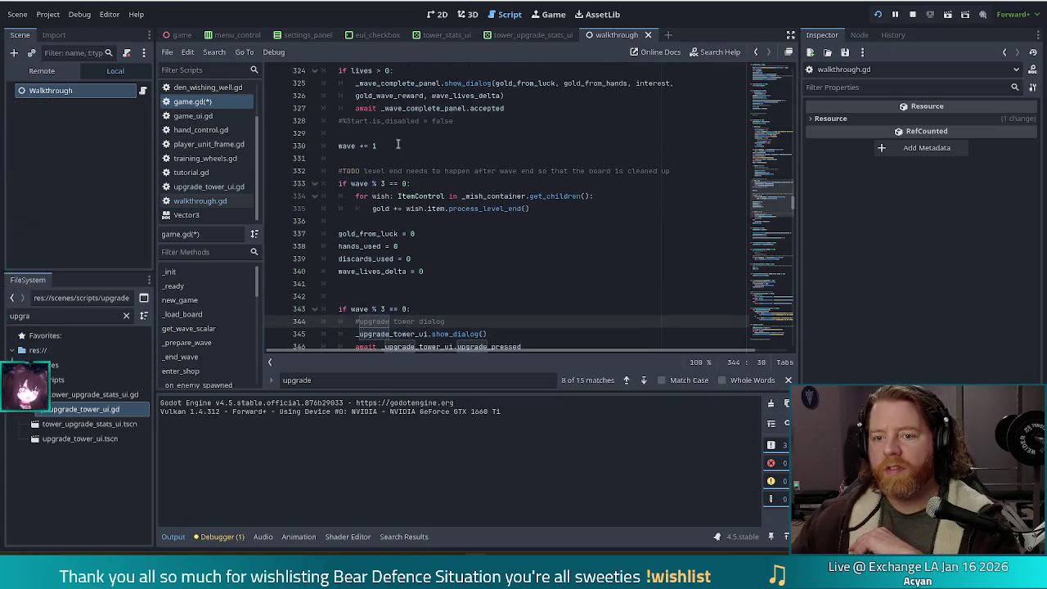
left_click(398, 144)
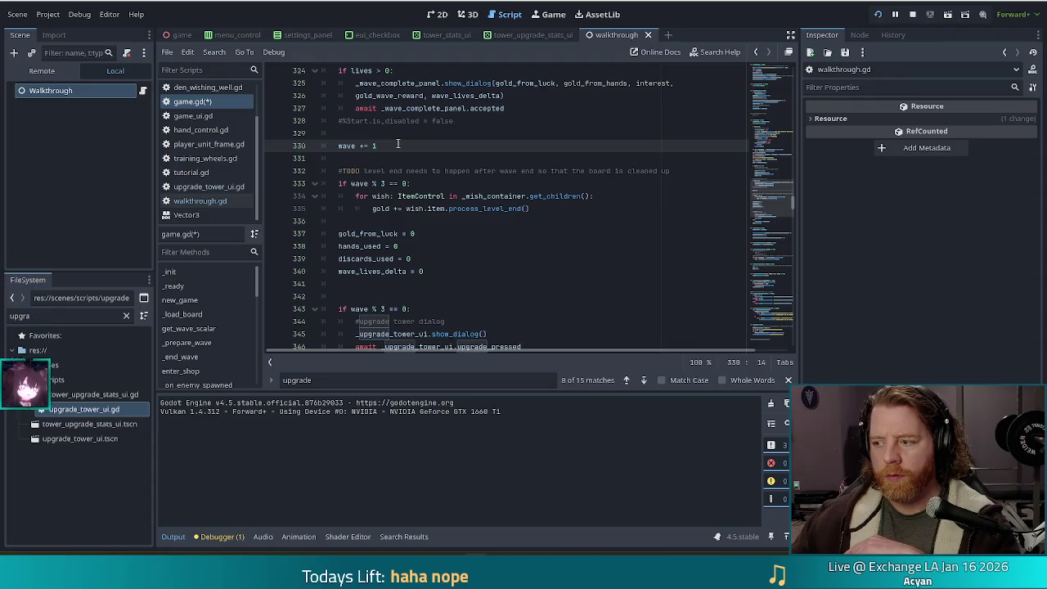
left_click_drag(398, 144, 336, 145)
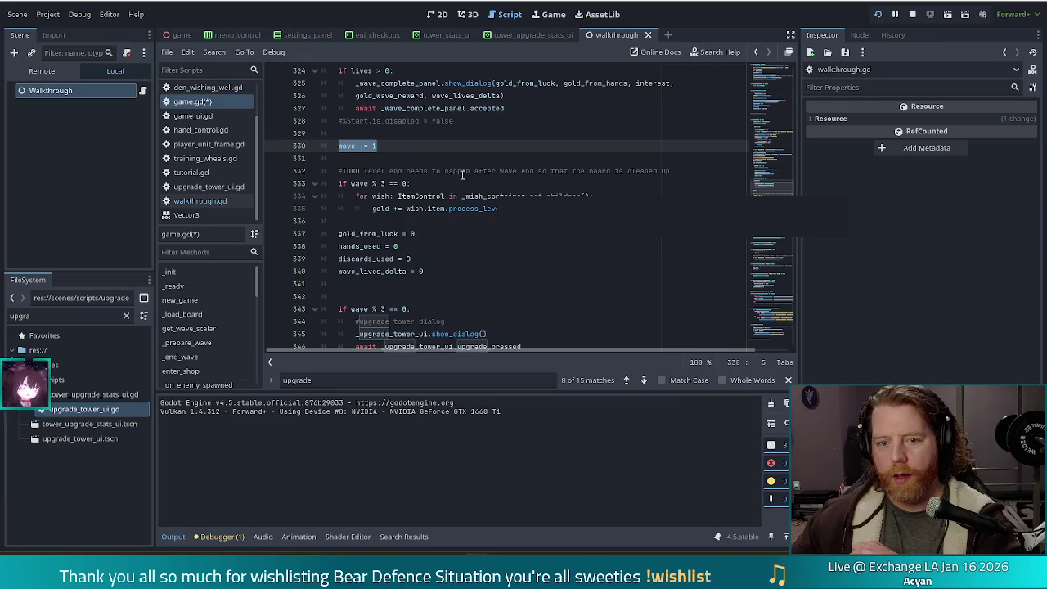
left_click(373, 145)
key("ctrl+s")
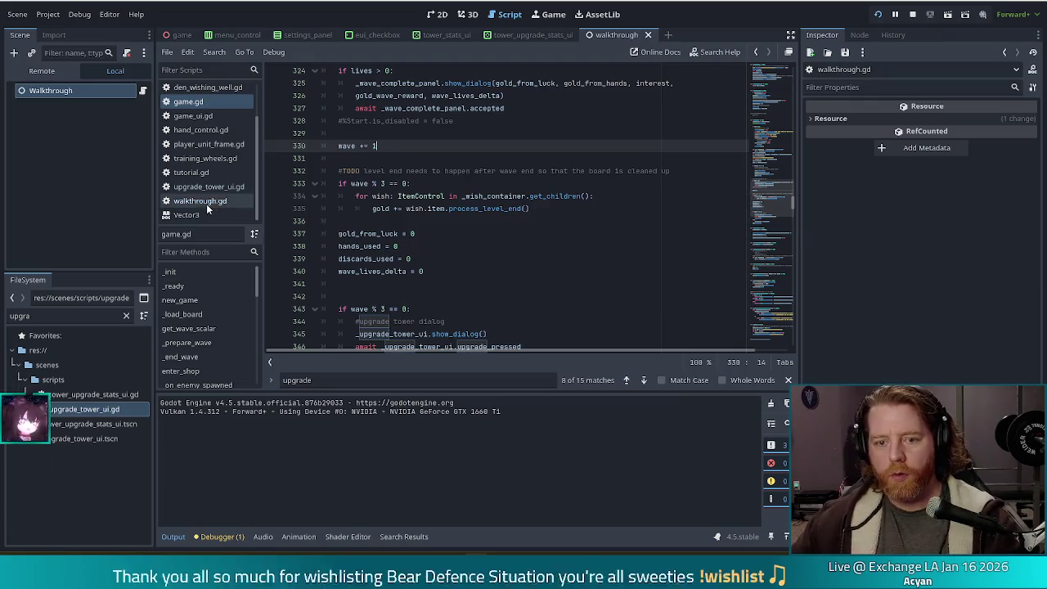
Step: Add Global.game.wave_changed.connect(_on_wave_changed) on line 28 of walkthrough.gd's _ready
left_click(201, 201)
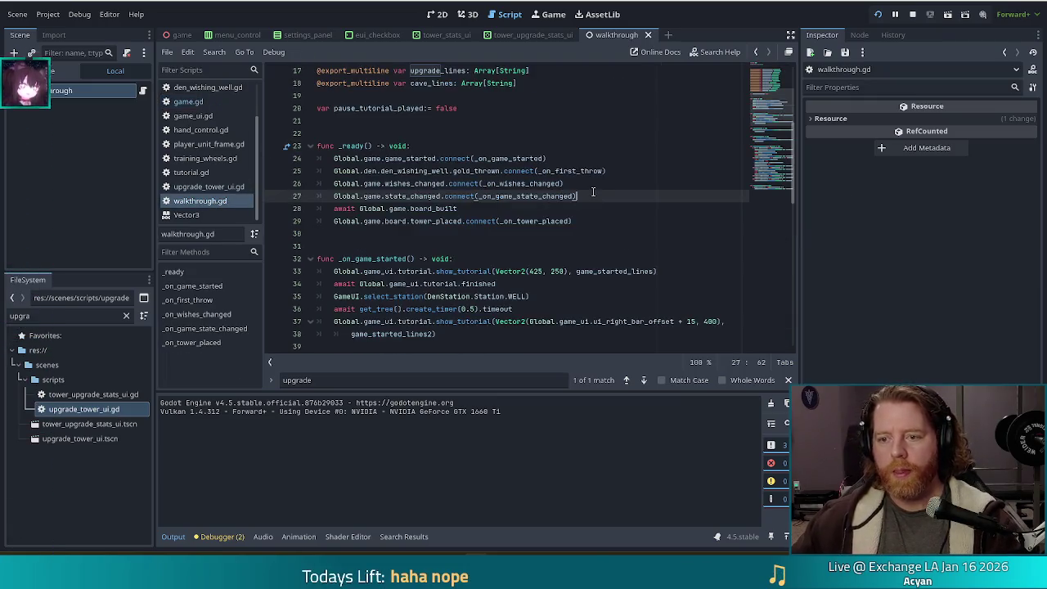
key("Return")
type("Global")
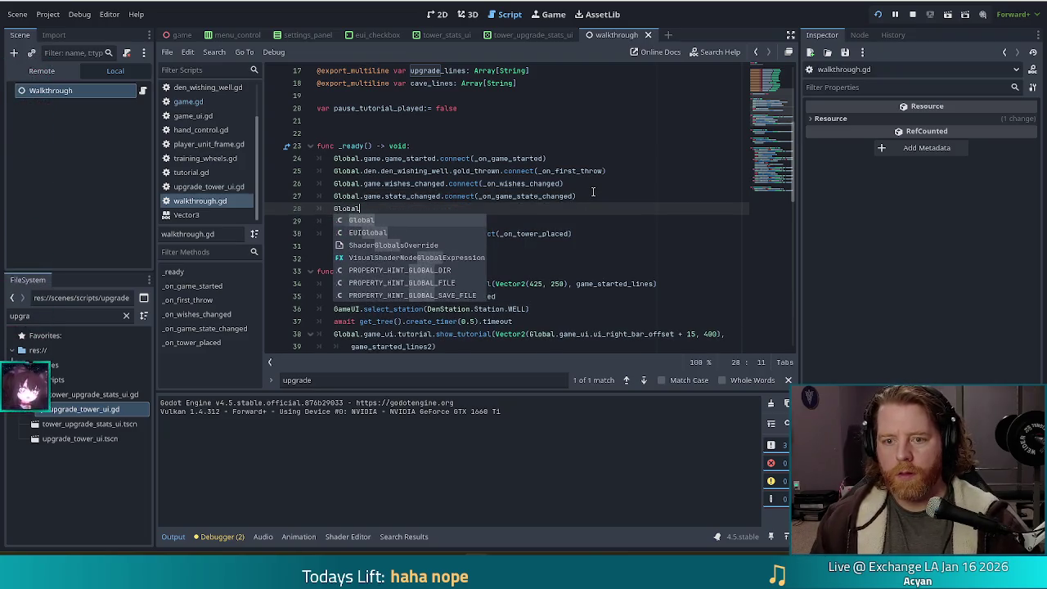
type(".game")
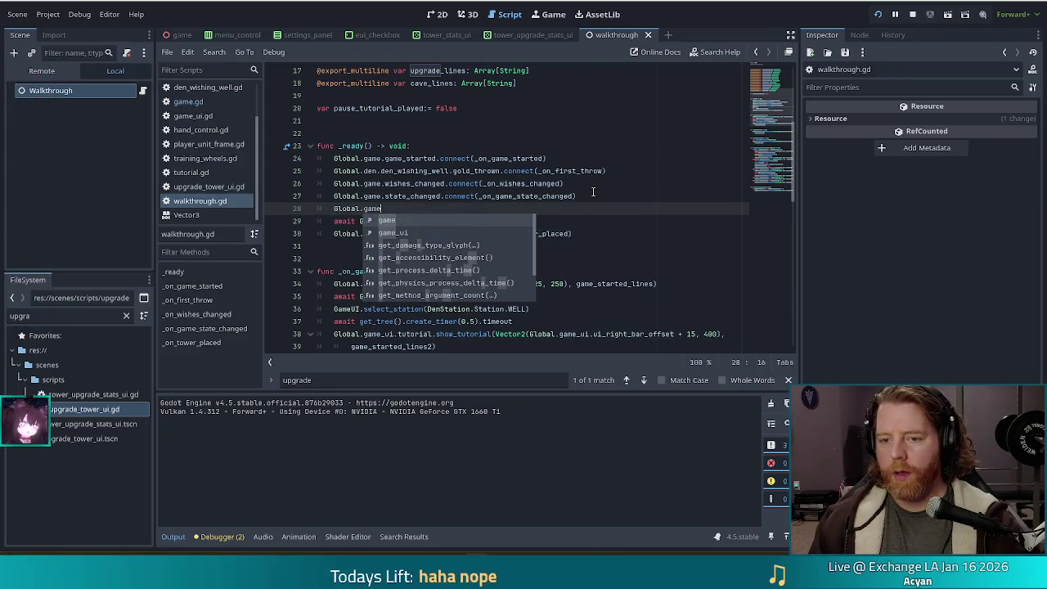
type(".wave")
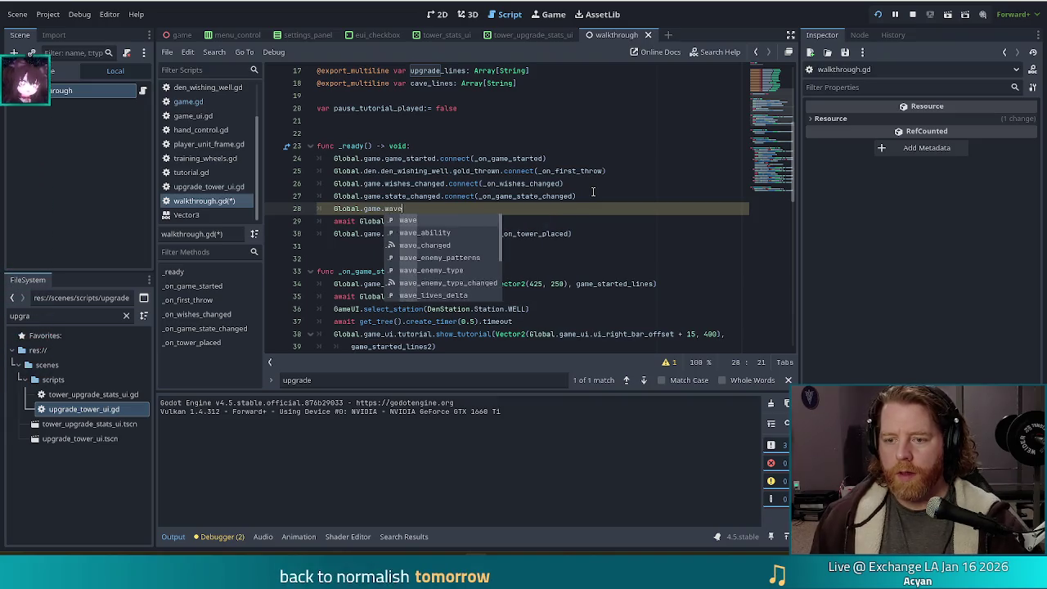
key("Down")
key("Down")
key("Return")
type(".connec")
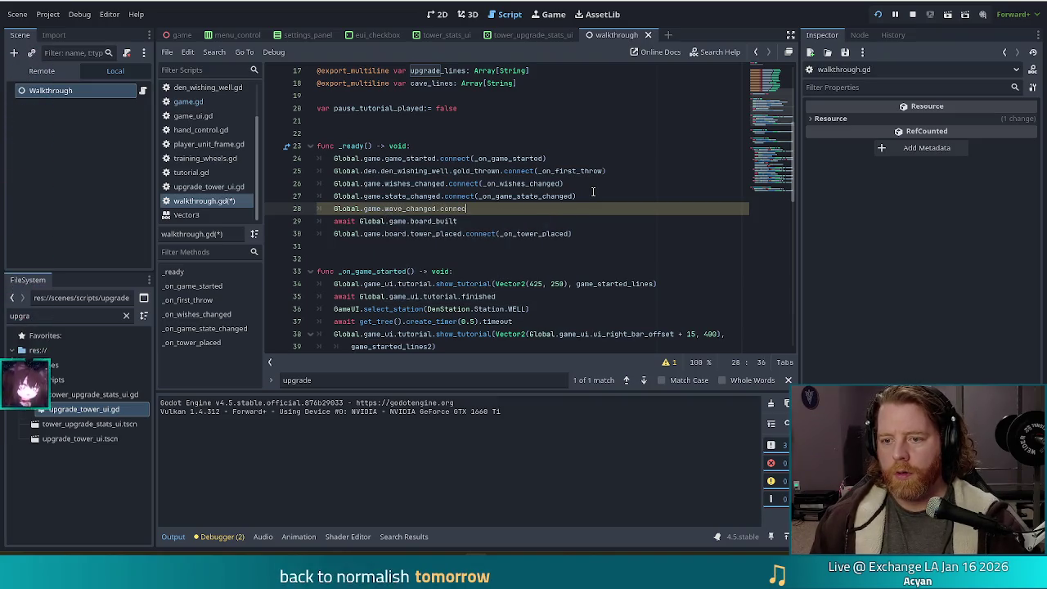
type("t(_on_Wave")
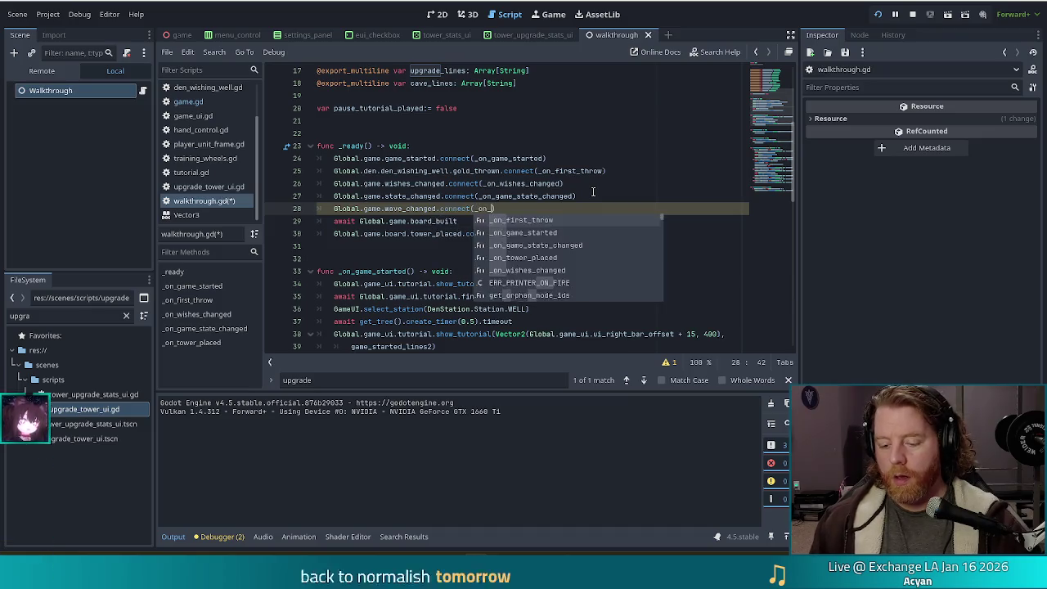
key("BackSpace")
key("BackSpace")
key("BackSpace")
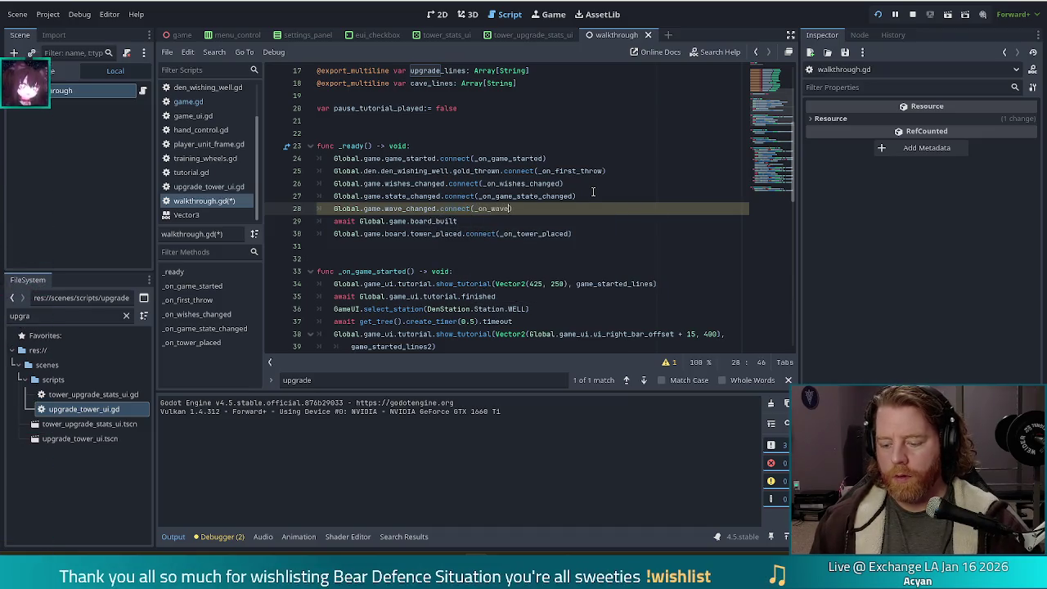
type("_changed")
scroll(593, 191, "down", 14)
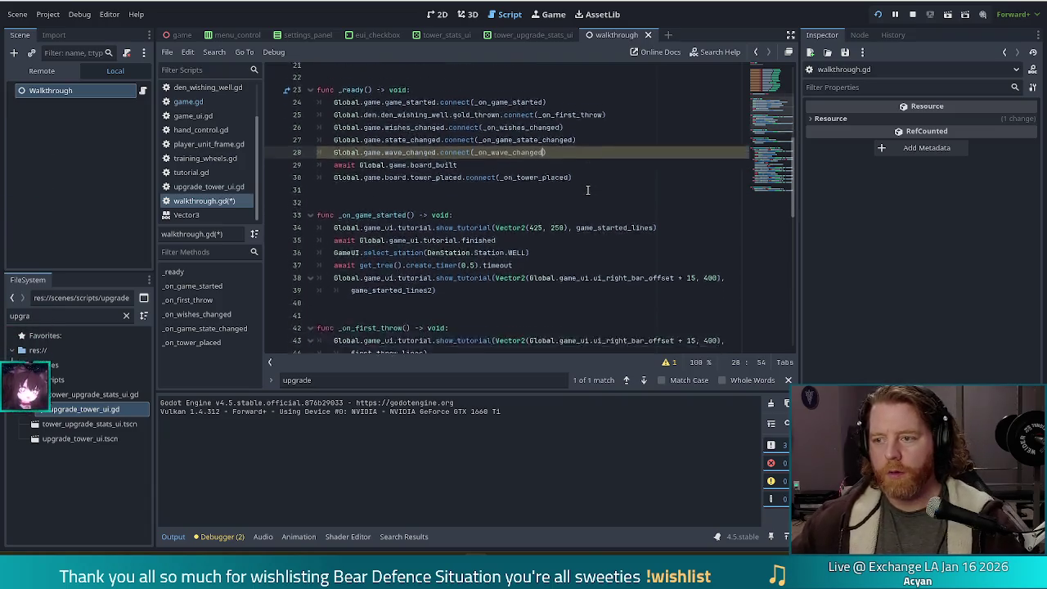
left_click(699, 321)
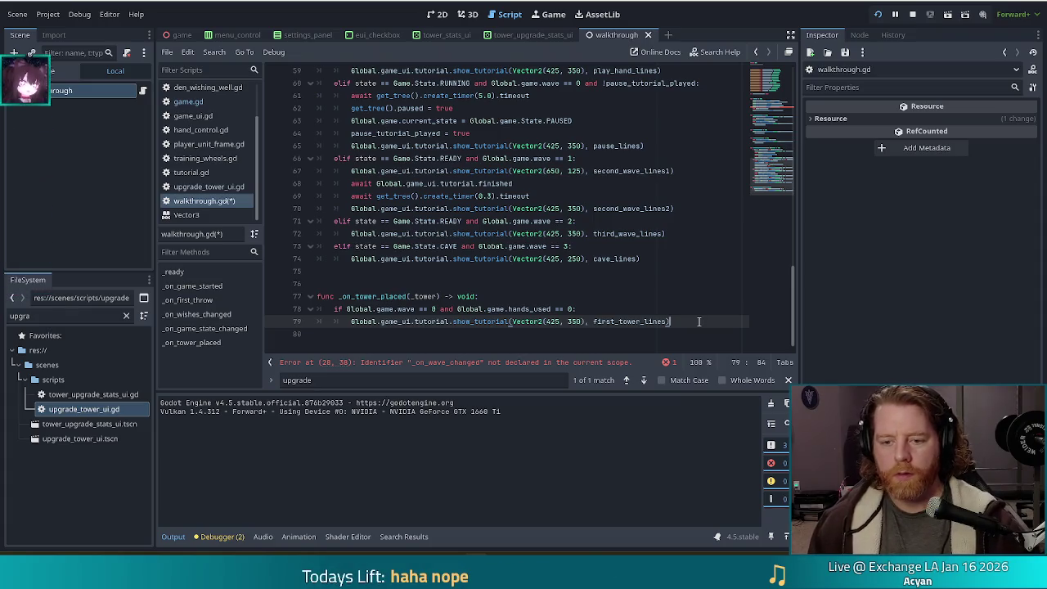
Step: Below the last function in walkthrough.gd, begin typing func _on_wave_change
key("Return")
key("BackSpace")
key("BackSpace")
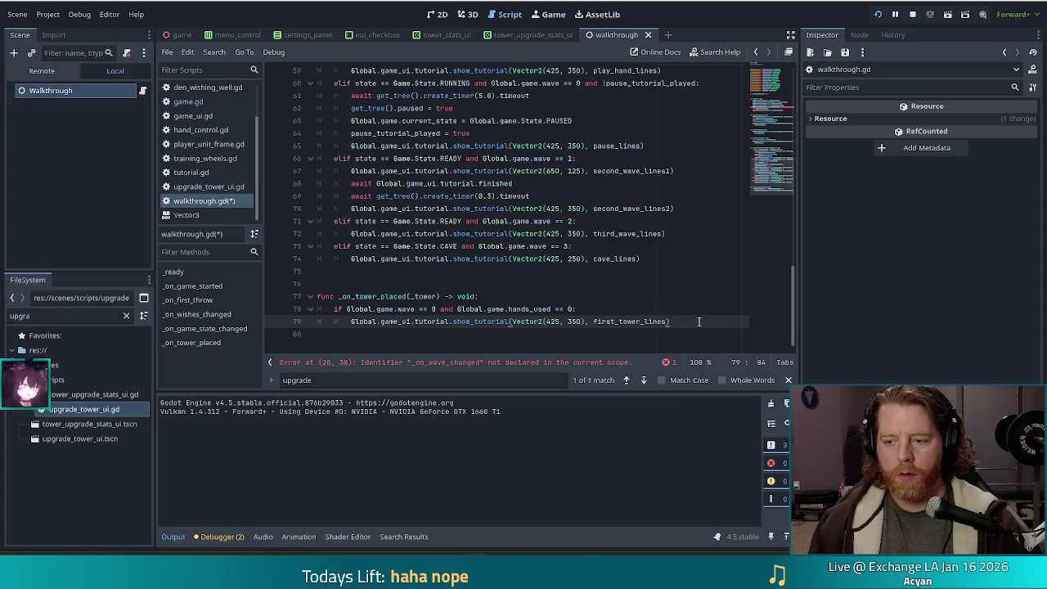
key("Return")
key("BackSpace")
key("BackSpace")
key("Return")
key("Return")
type("func ")
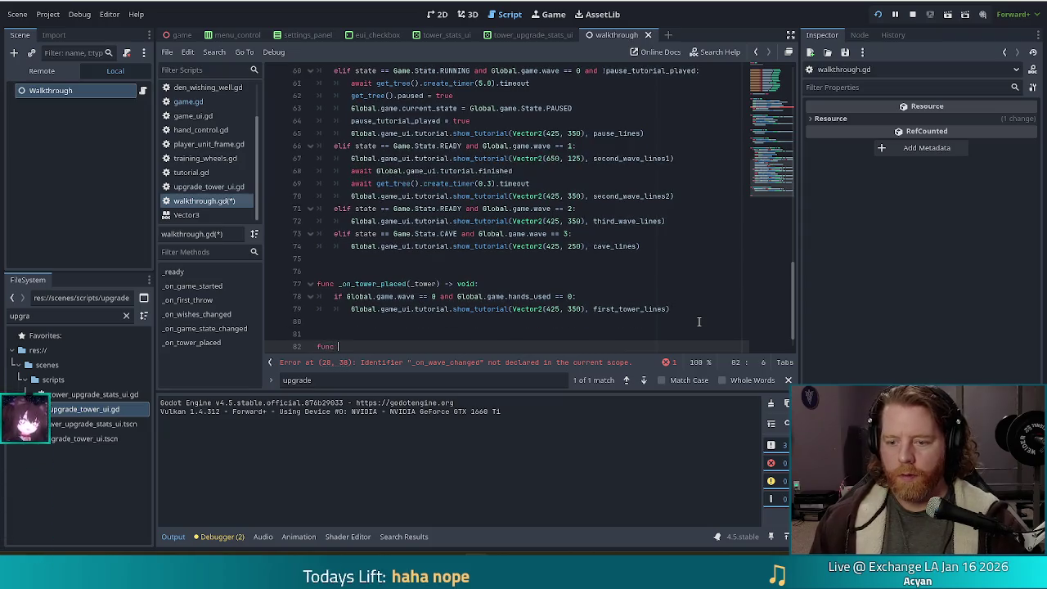
type("_on_wave")
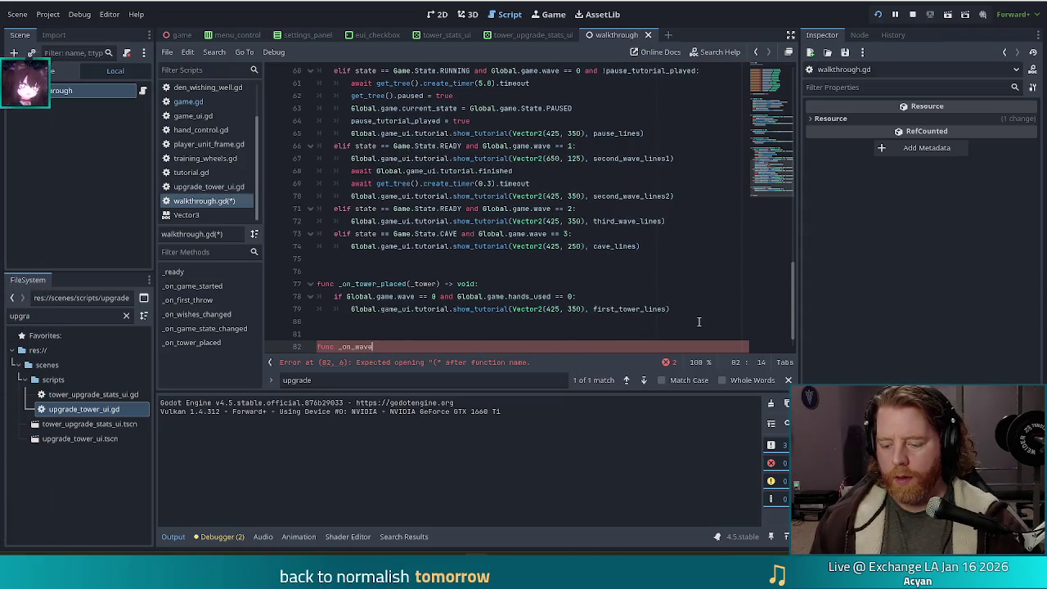
type("_changed(")
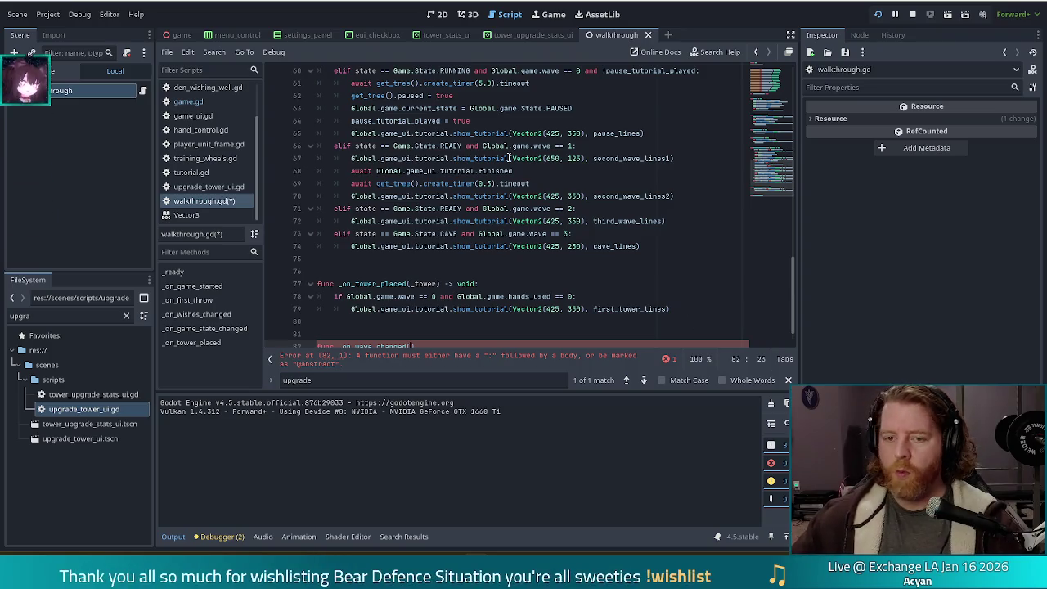
Step: Look up the wave_changed signal and wave increment in game.gd
left_click(197, 102)
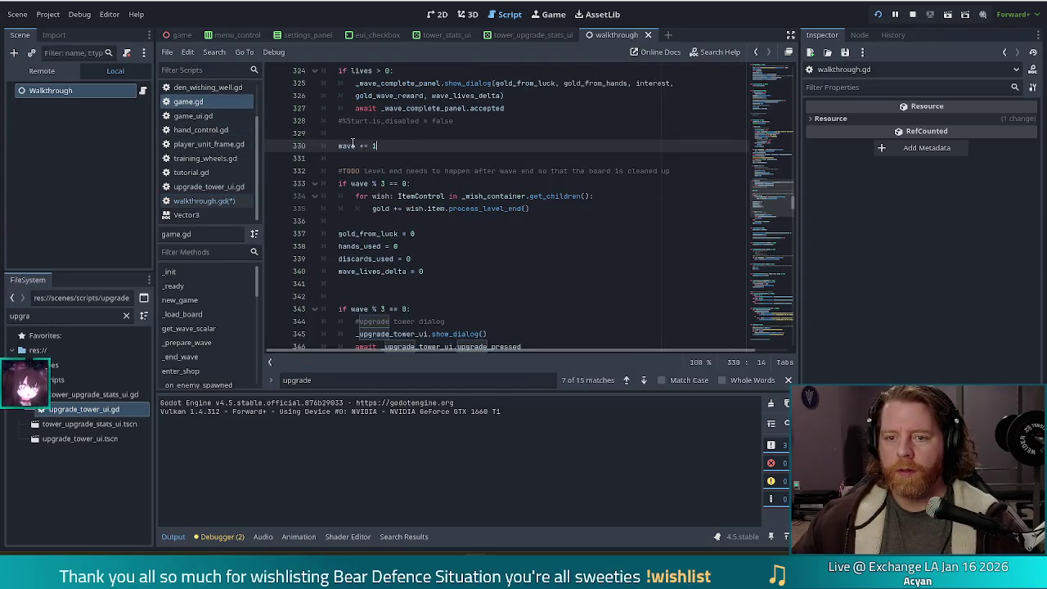
left_click(468, 119)
key("ctrl+f")
type("wave_c")
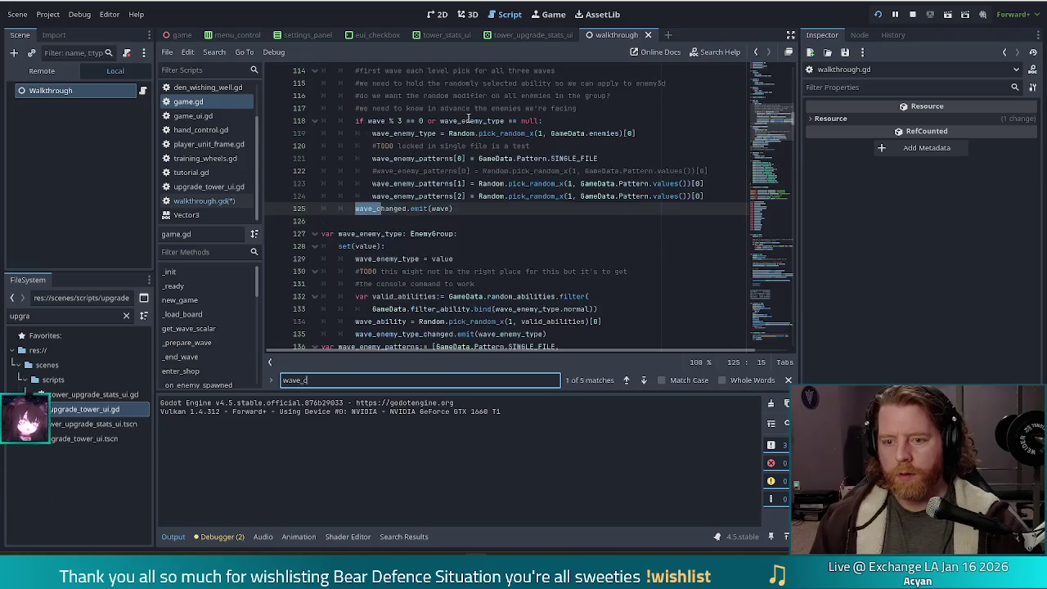
type("hanged")
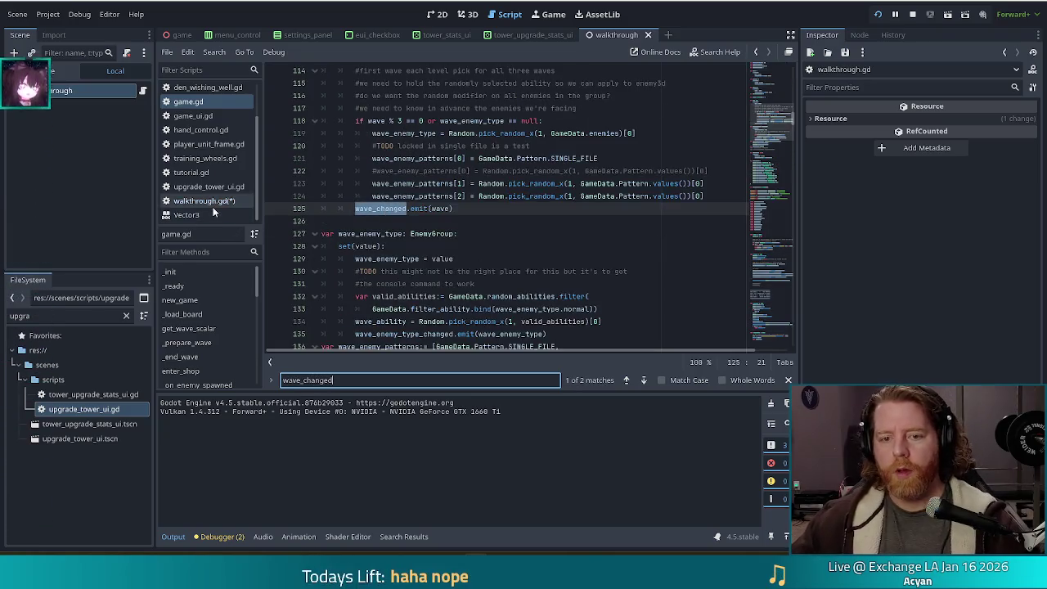
left_click(212, 204)
Step: Finish the signature as _on_wave_changed(wave) -> void: with an if wave == 3 check
type("wave):")
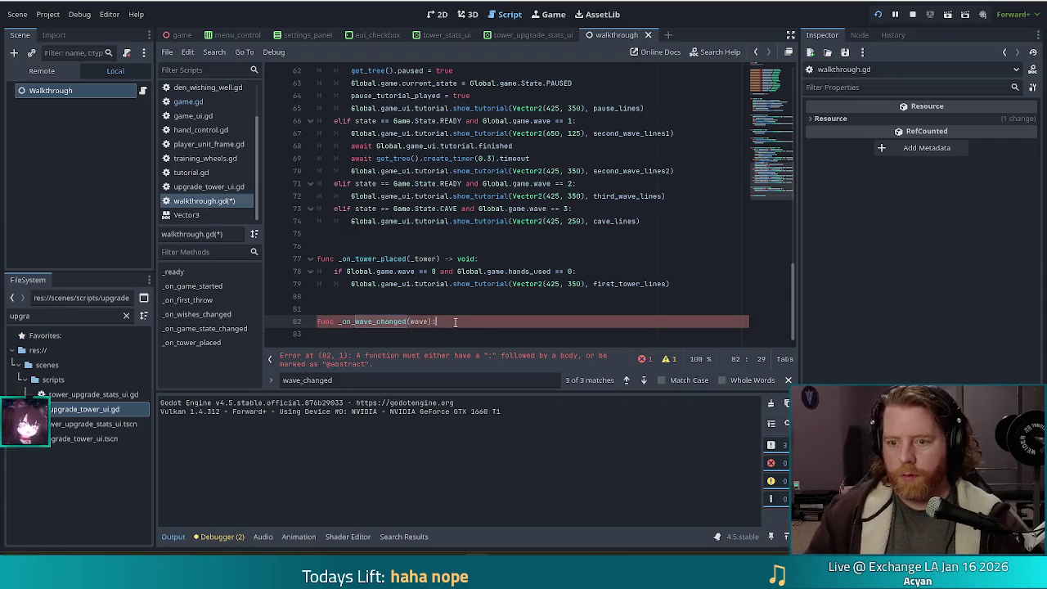
type(" -> void:")
key("Return")
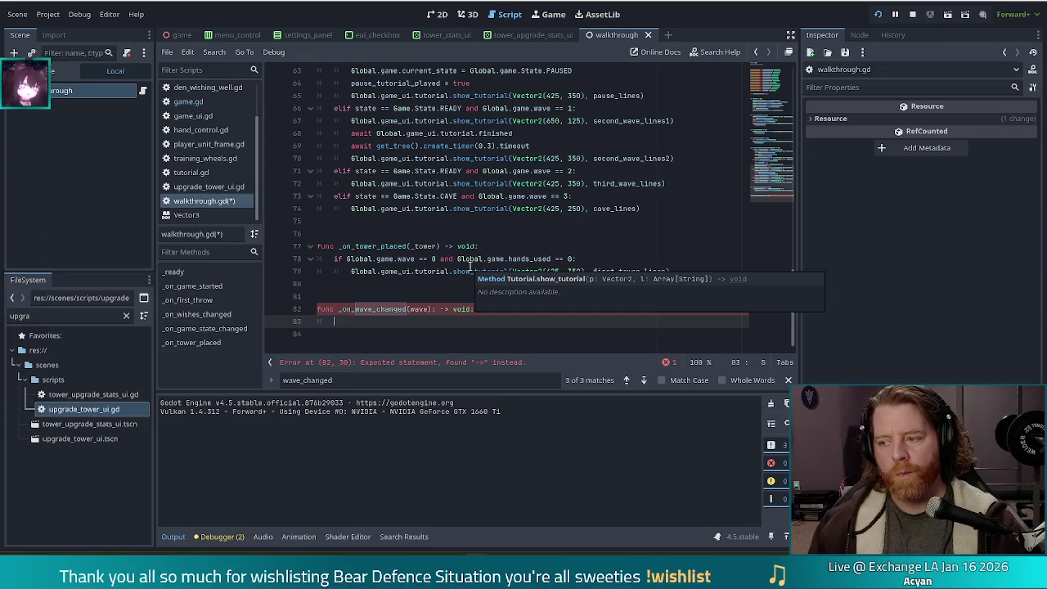
type("if wave == 3:")
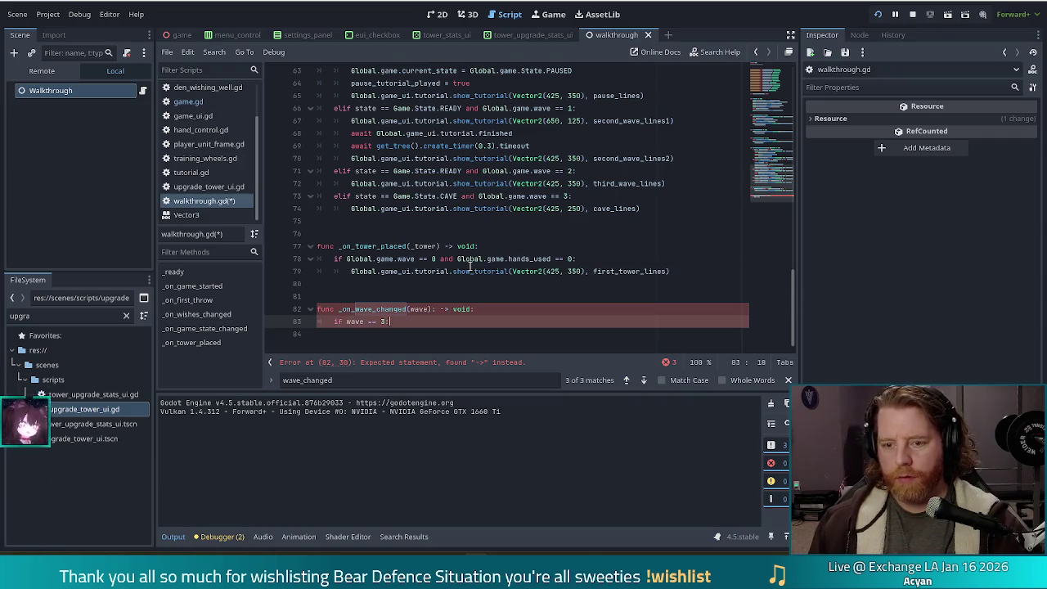
key("Return")
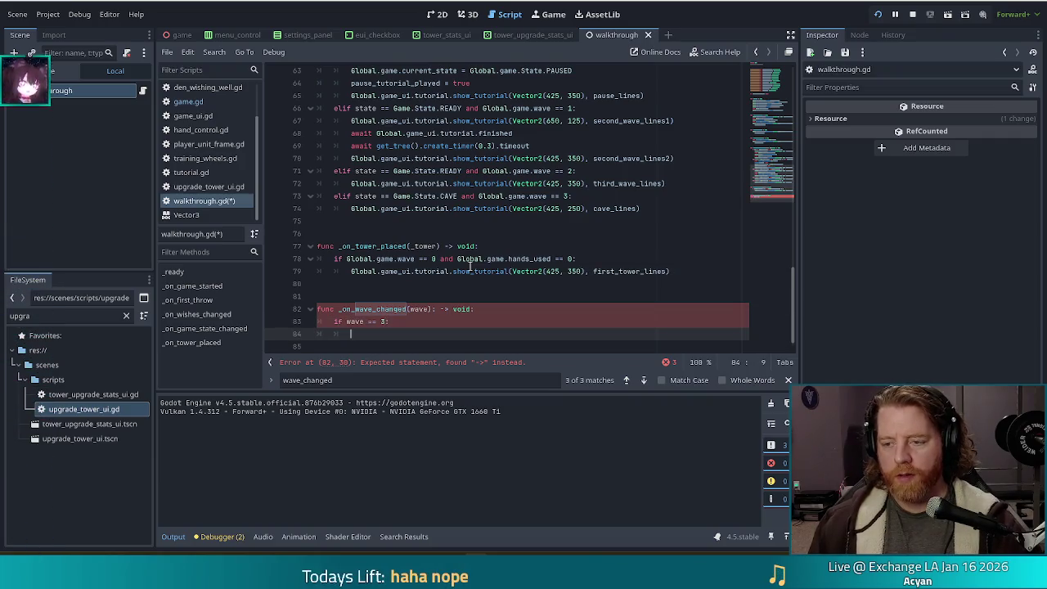
Step: Paste the existing show_tutorial call under the wave 3 check, fix a stray colon, and save
left_click_drag(682, 274, 684, 264)
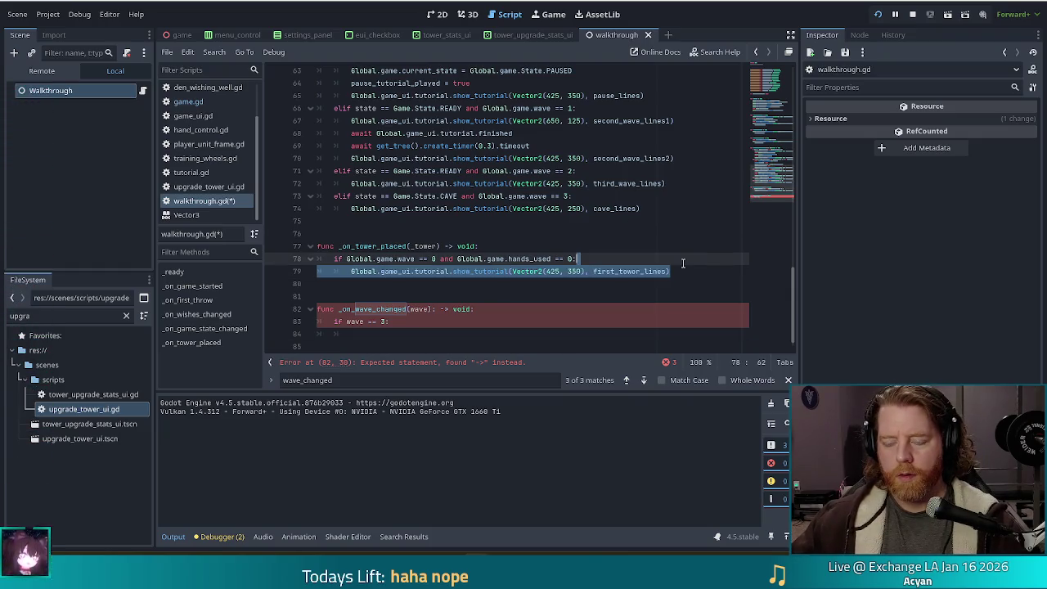
left_click(381, 331)
type("Global.game_ui.tutorial.show_tutorial(Vector2(425, 350), first_tower_lines)")
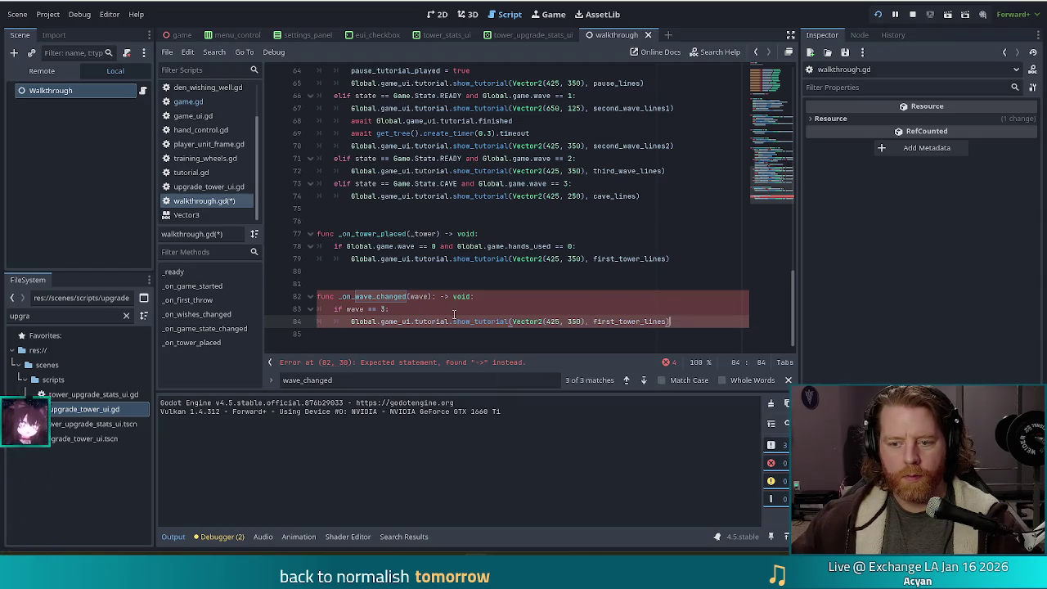
left_click(498, 297)
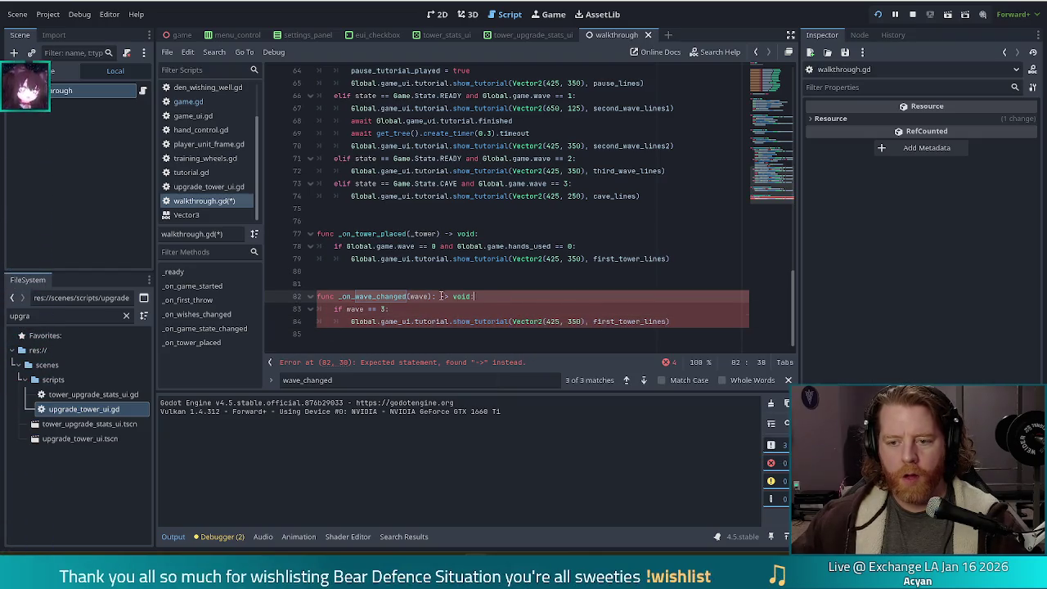
key("BackSpace")
key("ctrl+s")
Step: Swap first_tower_lines for upgrade_lines in the pasted call, save, and check the line-17 export
left_click(479, 321)
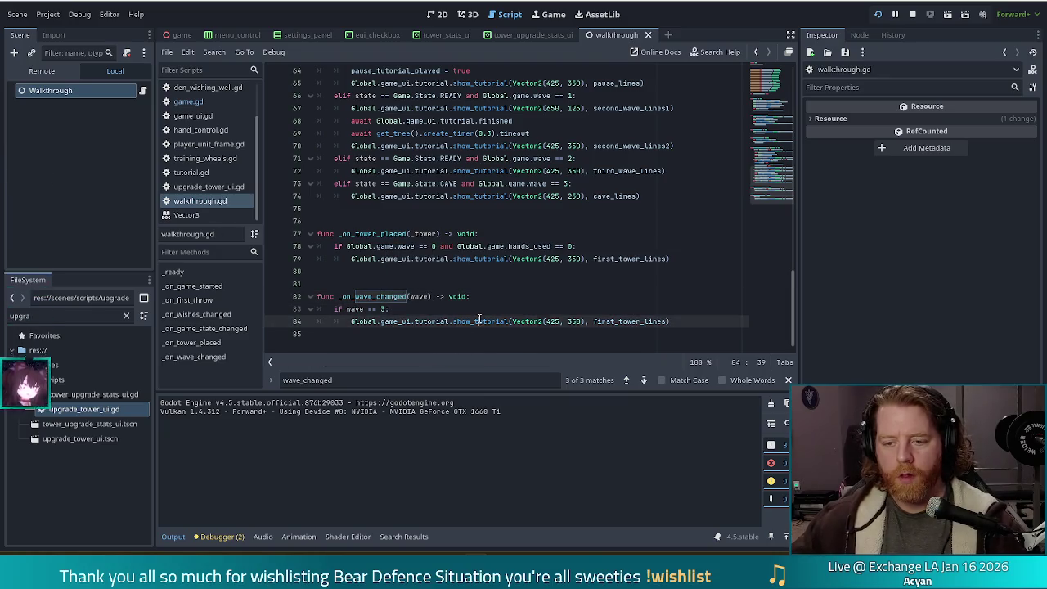
double_click(626, 321)
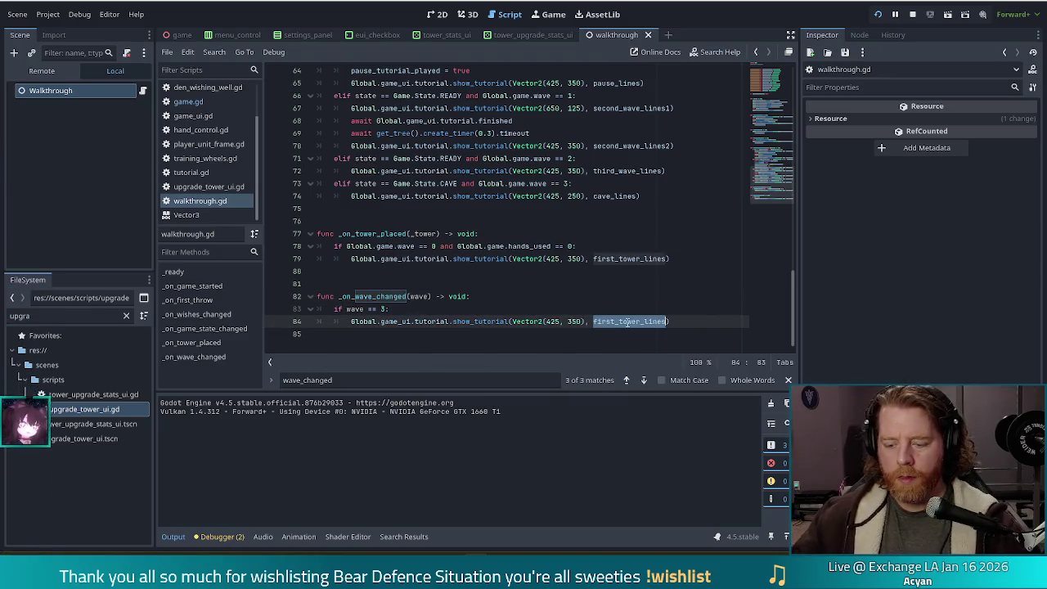
type("ui")
key("BackSpace")
key("BackSpace")
type("pgrade_")
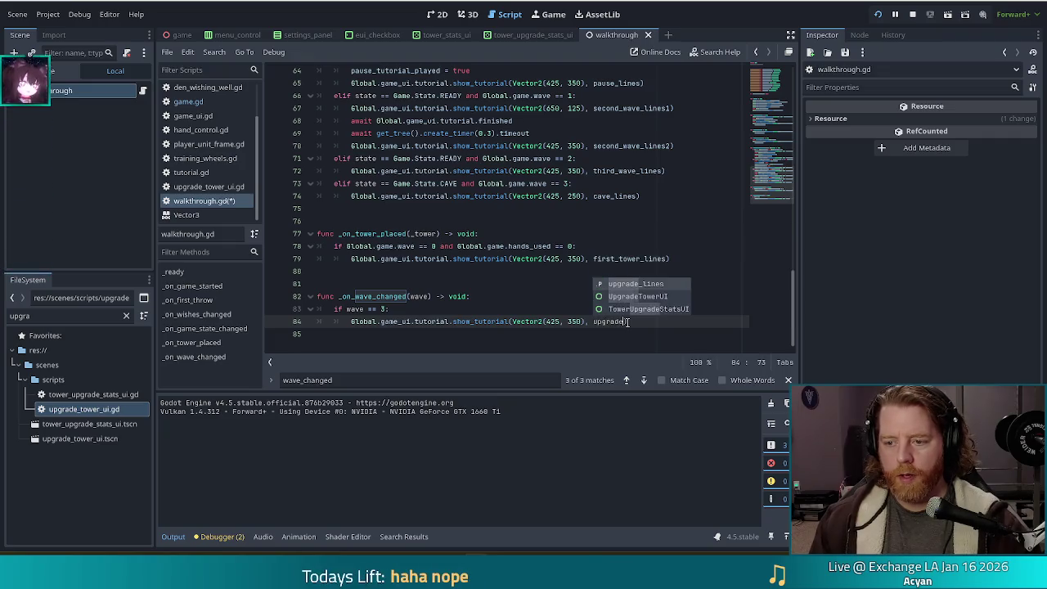
type("tower_")
double_click(627, 321)
type("upgra")
type("de")
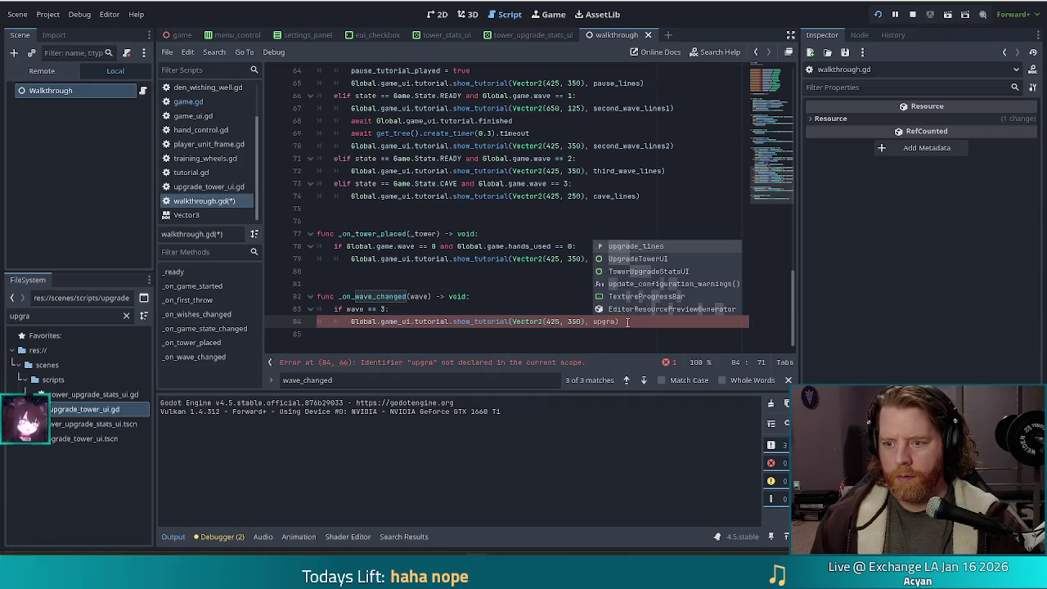
key("Return")
key("ctrl+s")
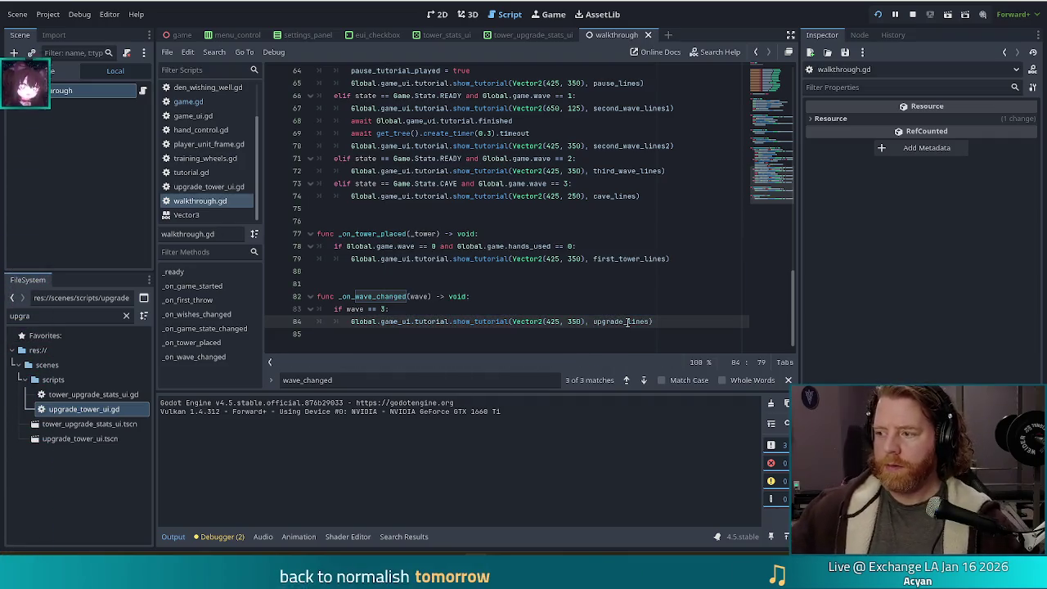
left_click_drag(772, 184, 786, 83)
left_click(437, 271)
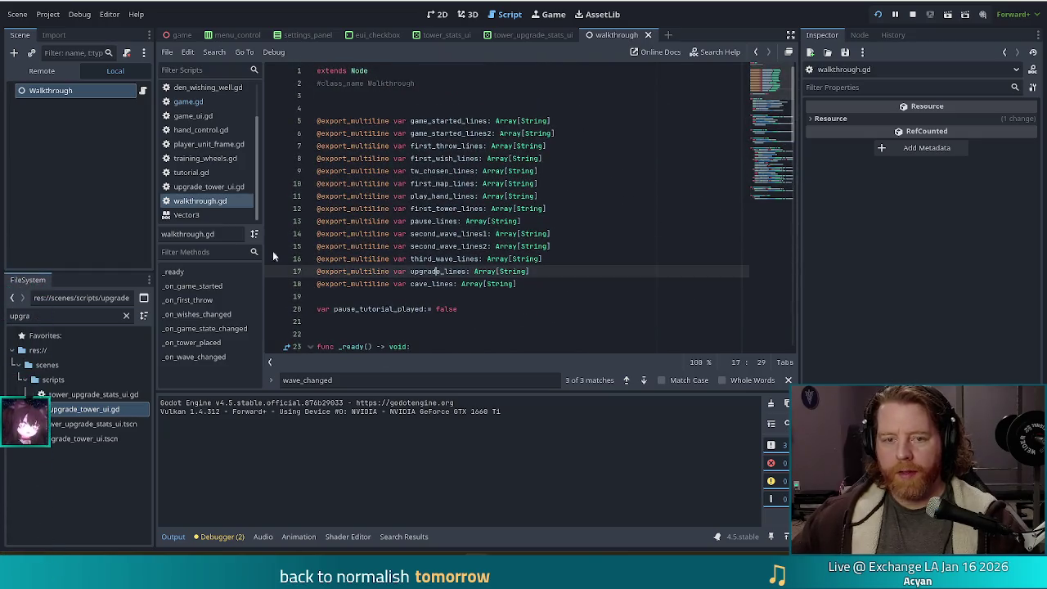
Step: Select the Walkthrough node, expand Upgrade Lines in the Inspector, and add one element
left_click(62, 90)
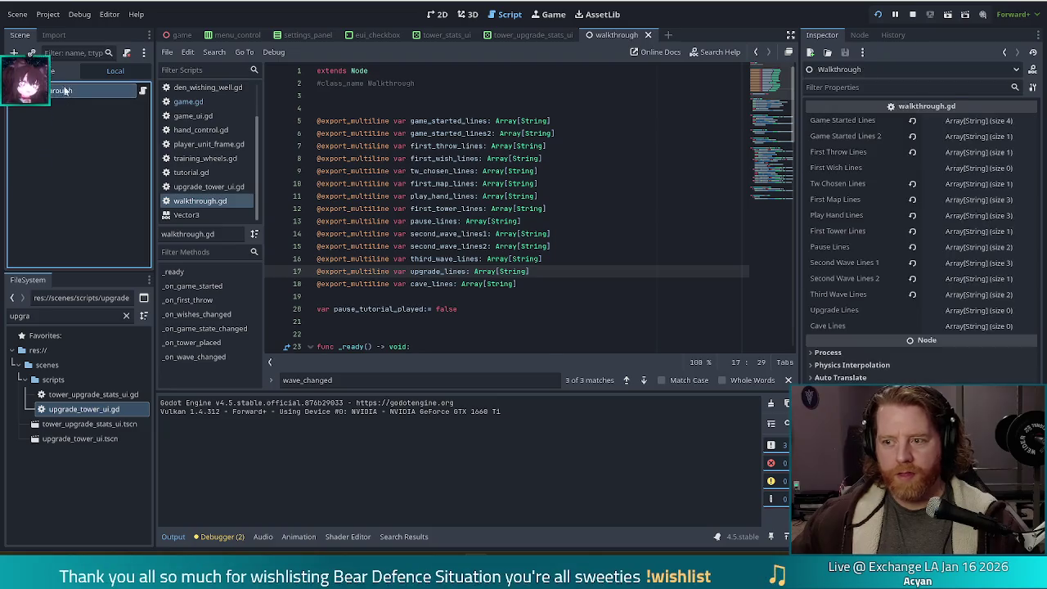
left_click(977, 311)
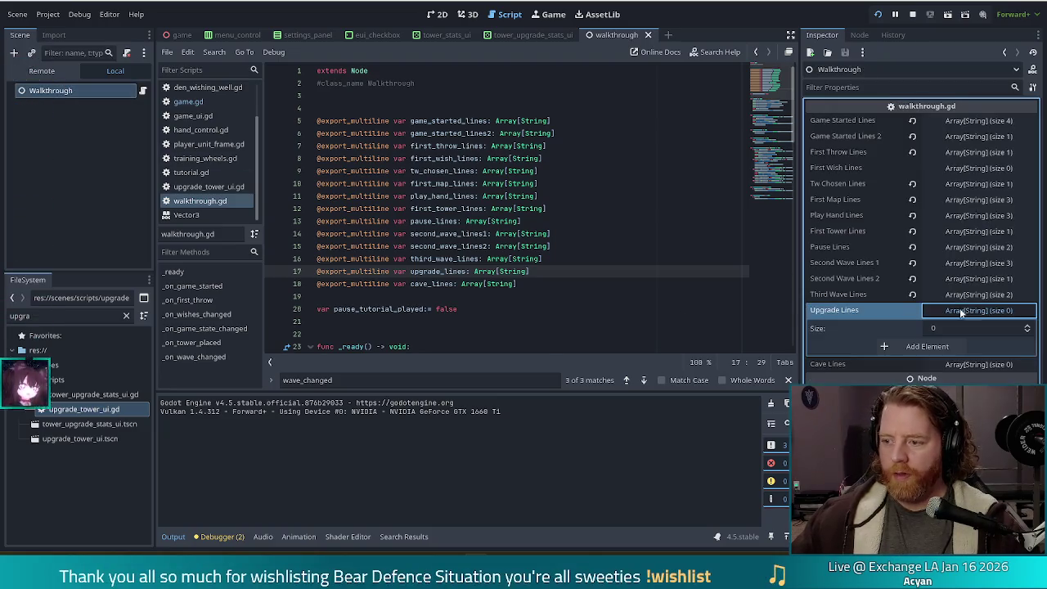
left_click(921, 346)
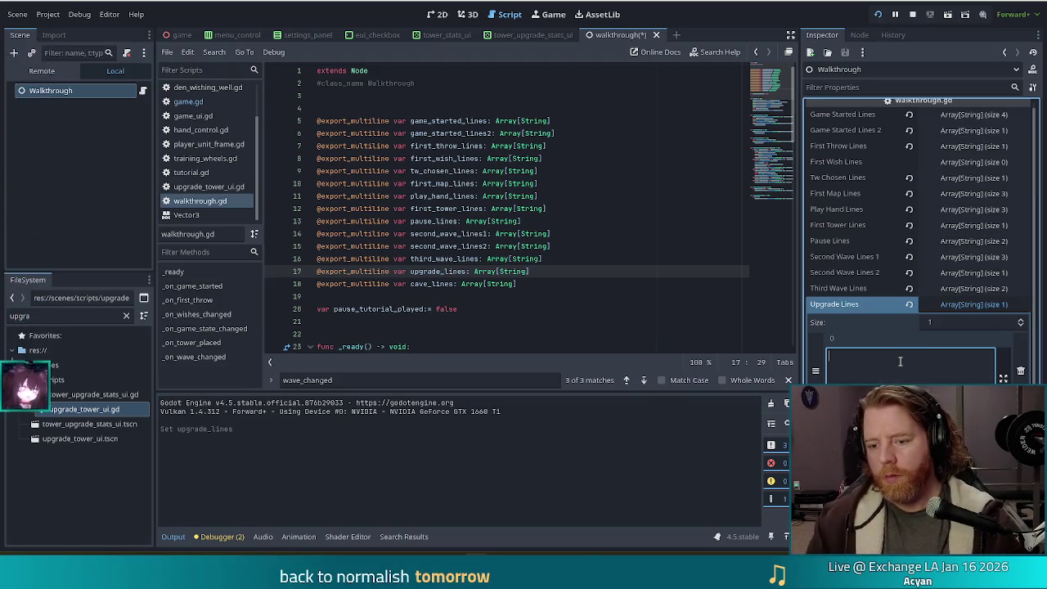
Step: Type the 'You can upgrade a tower…' tutorial text into Upgrade Lines, save, and restart the game
type("You ca")
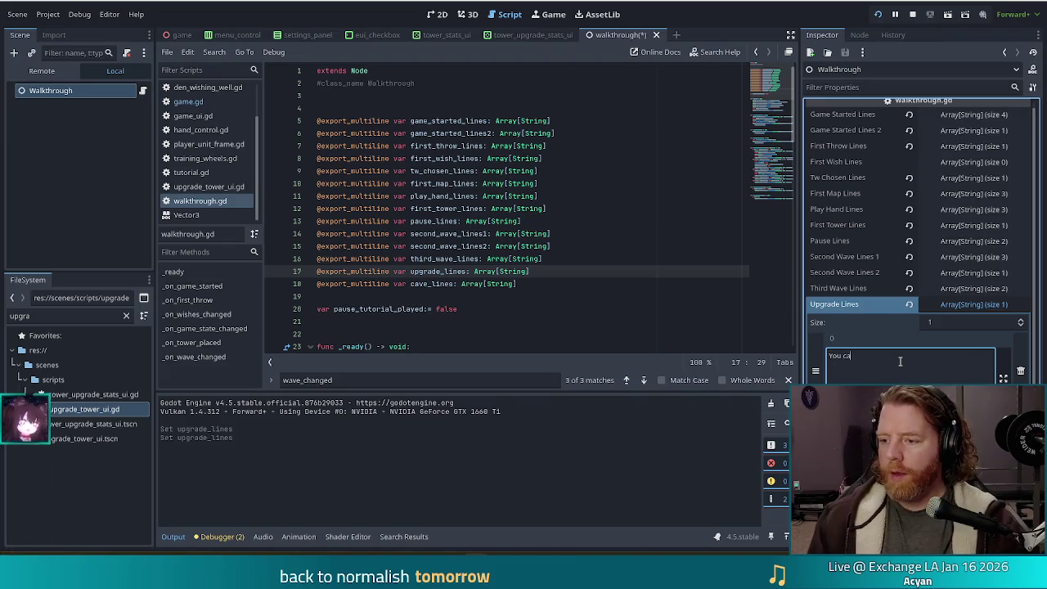
type("n upgrade a towe")
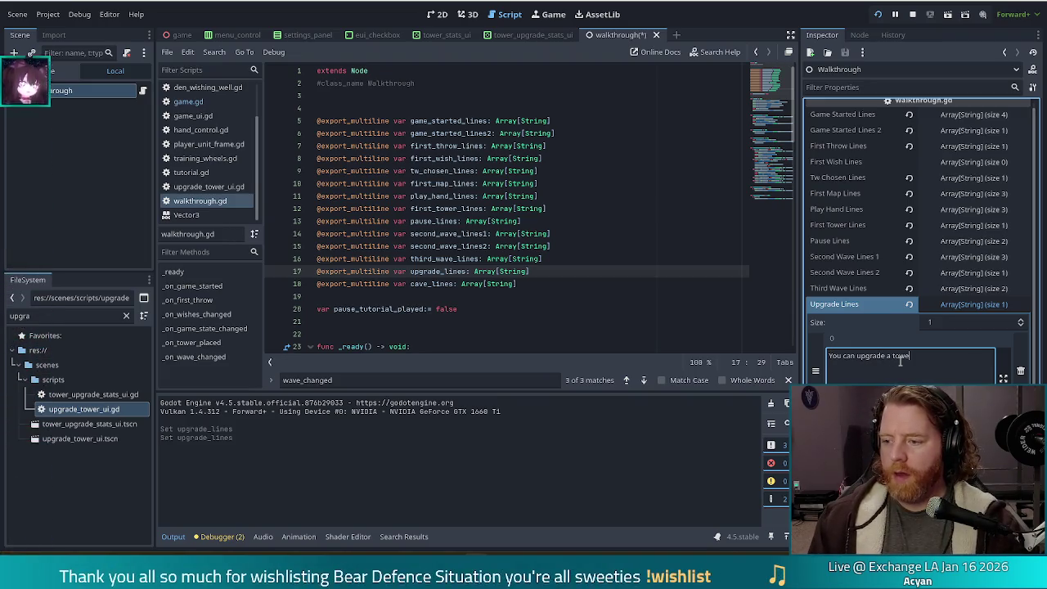
type("r by selecte")
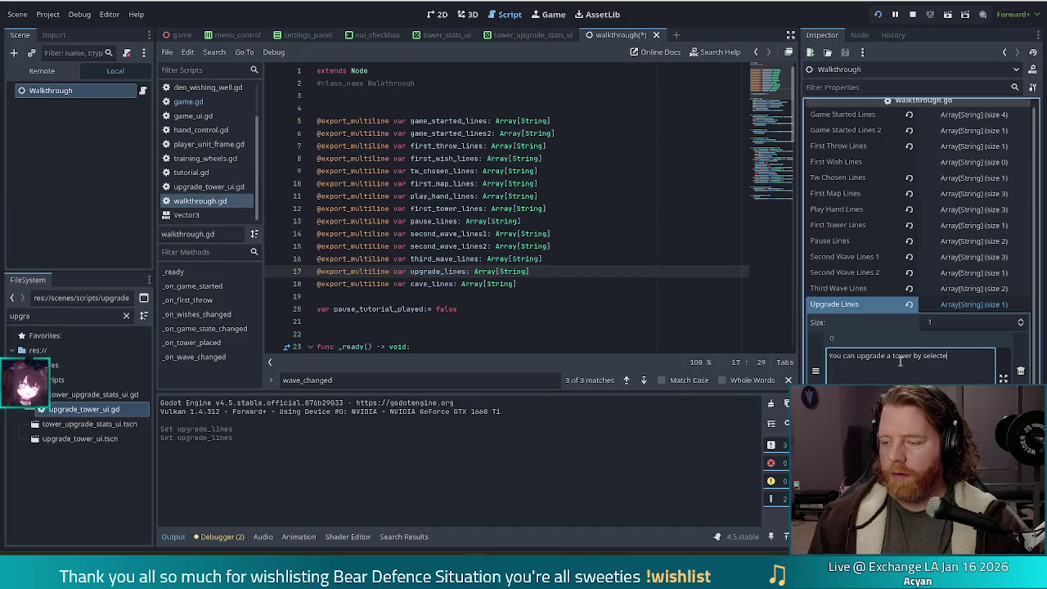
type("d any unlocked tower ")
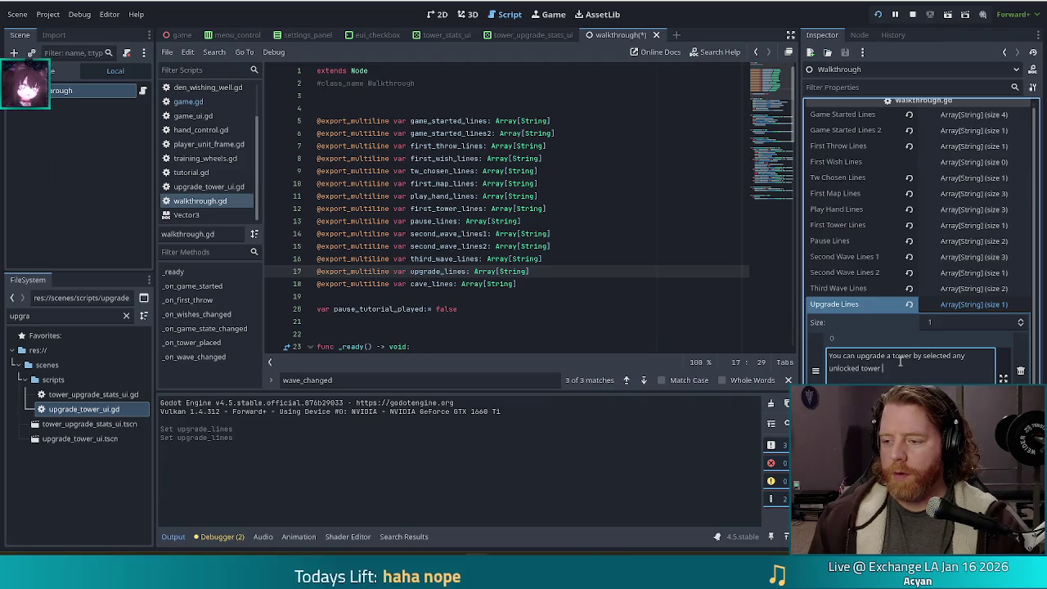
type("and a stat y")
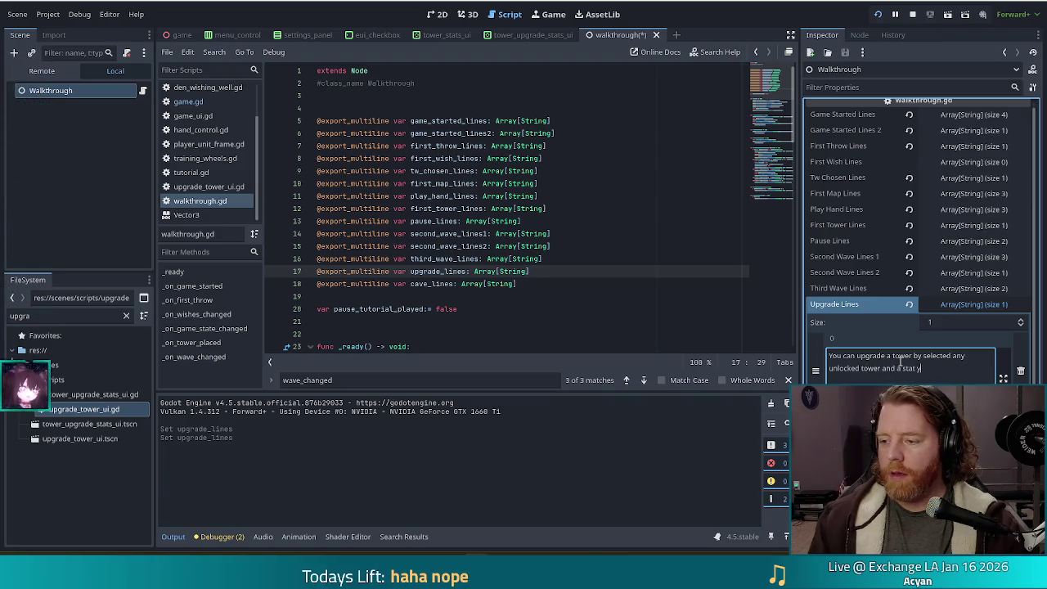
type("ou'd like to upgrade")
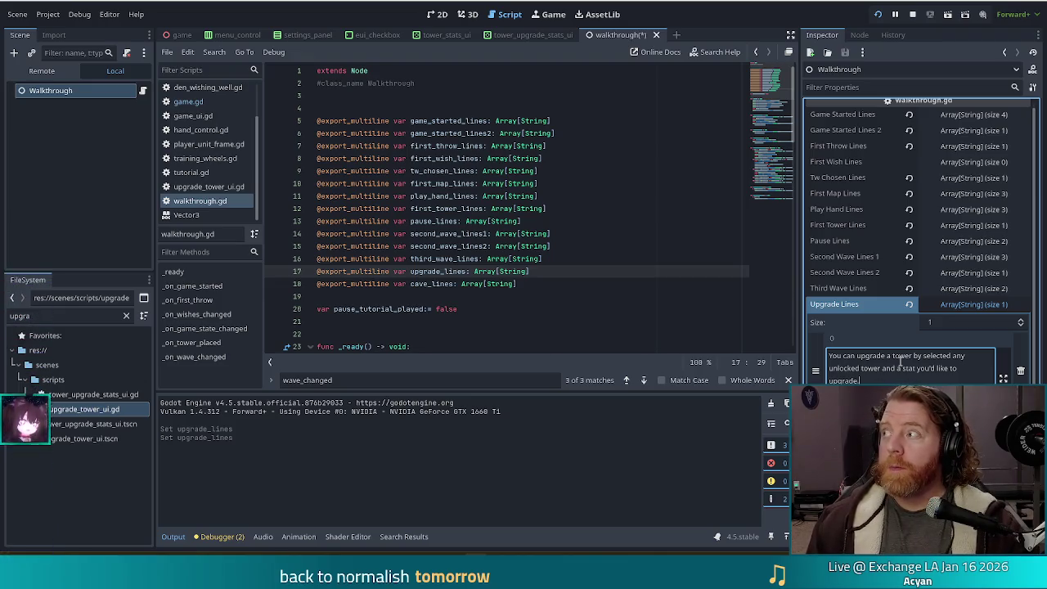
type(". Click")
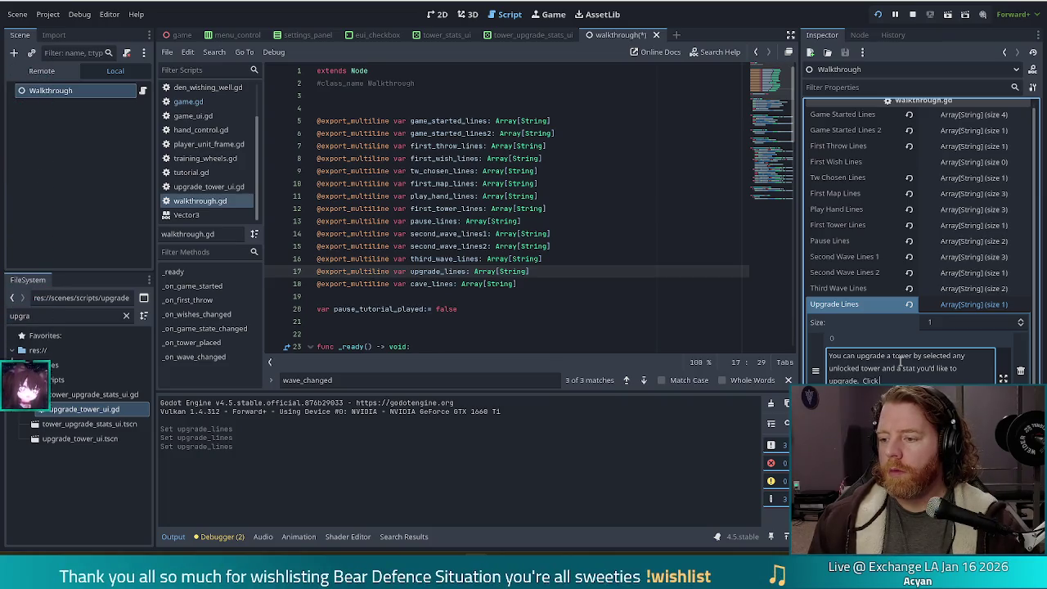
type(" Upgrad")
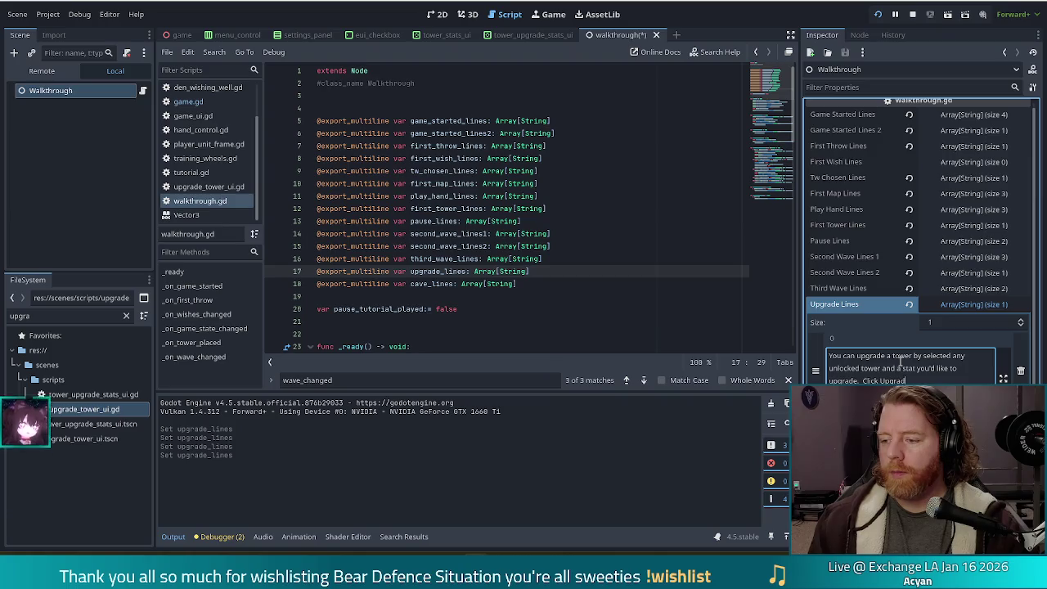
type("e Tower when you're")
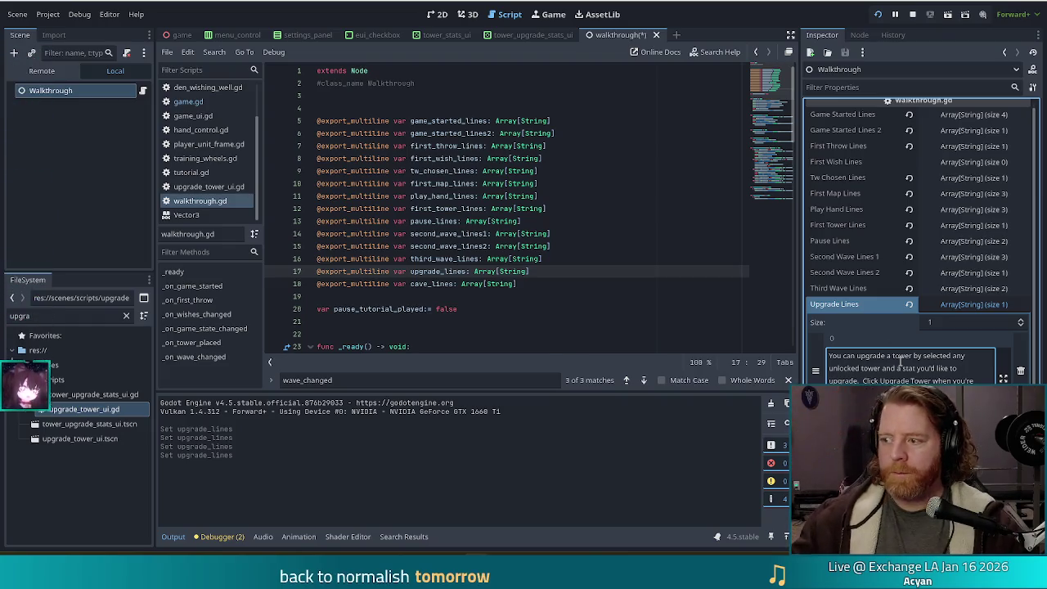
key("ctrl+s")
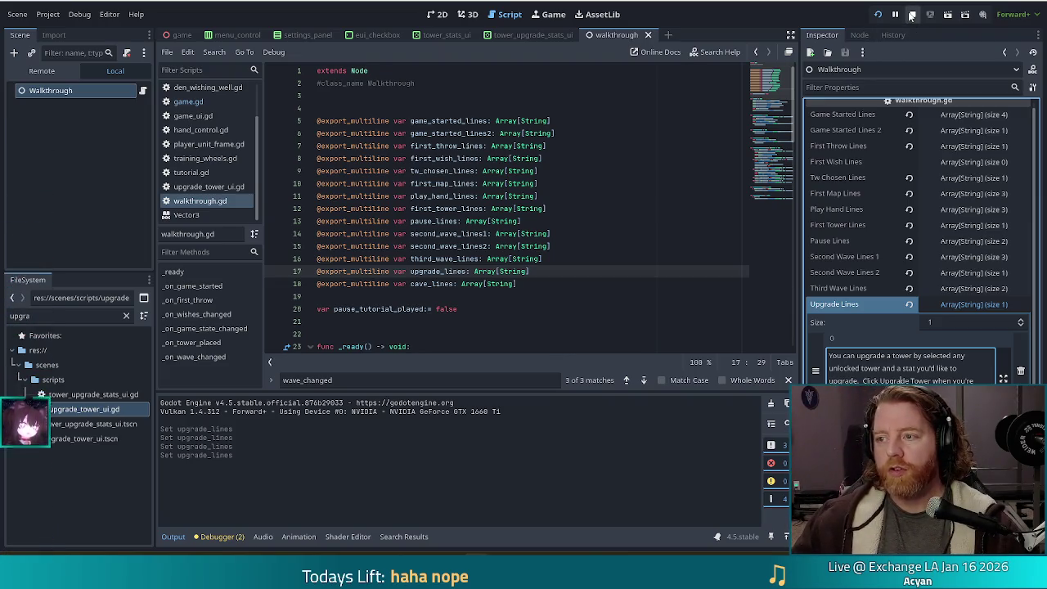
left_click(877, 15)
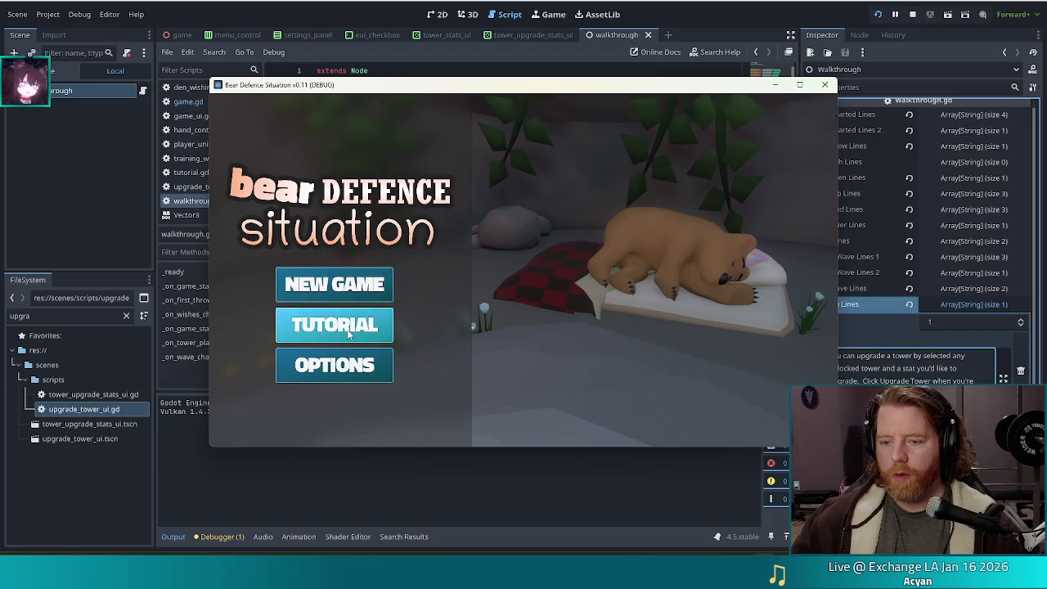
Step: Start the tutorial and get through the opening dialogue, gold message and Wishing Well panel
left_click(348, 331)
left_click(659, 196)
left_click(664, 201)
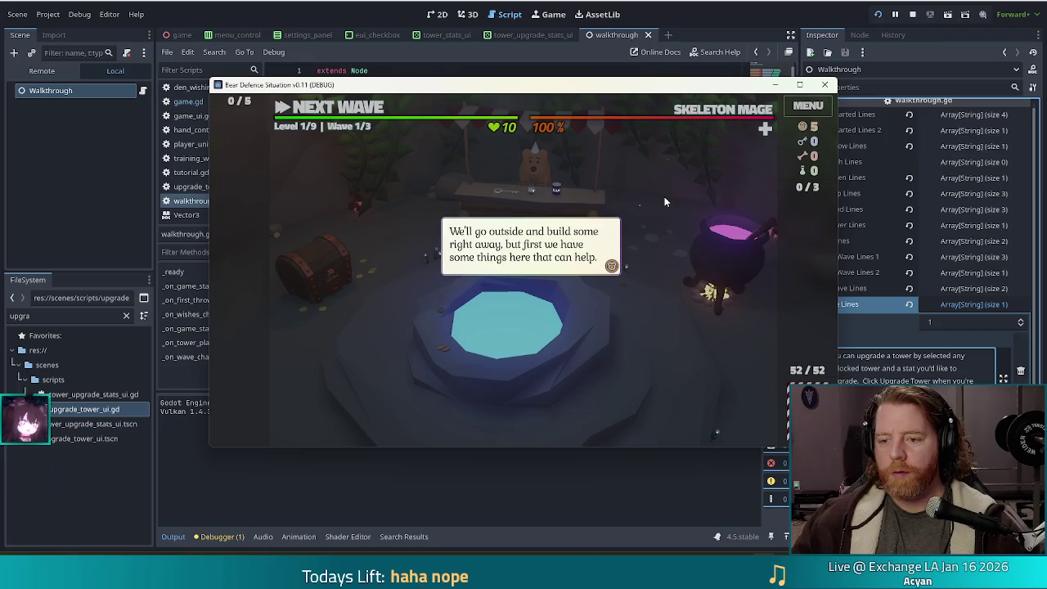
left_click(506, 238)
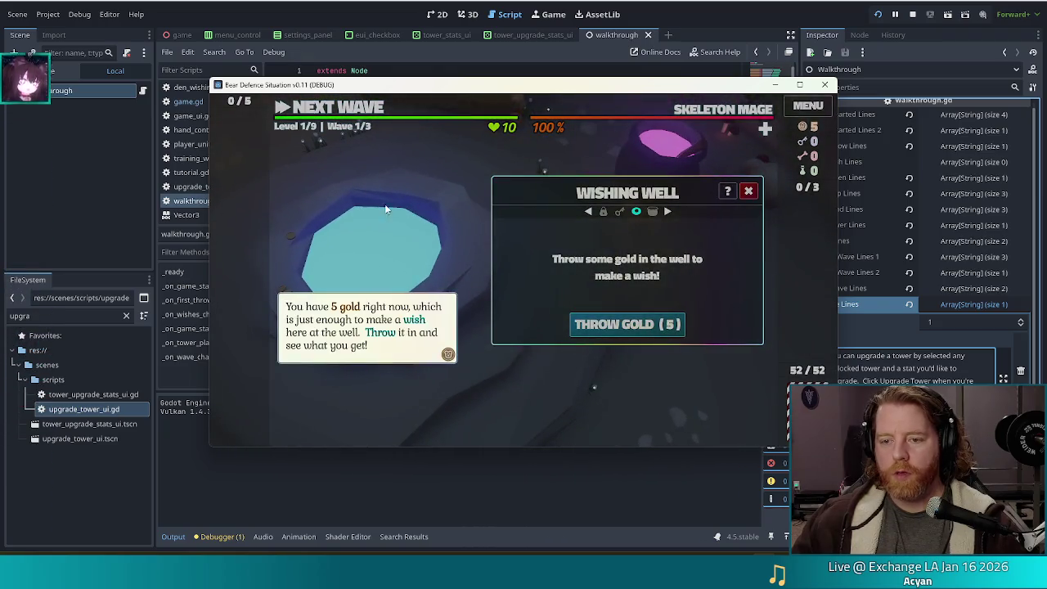
left_click(509, 211)
left_click(745, 193)
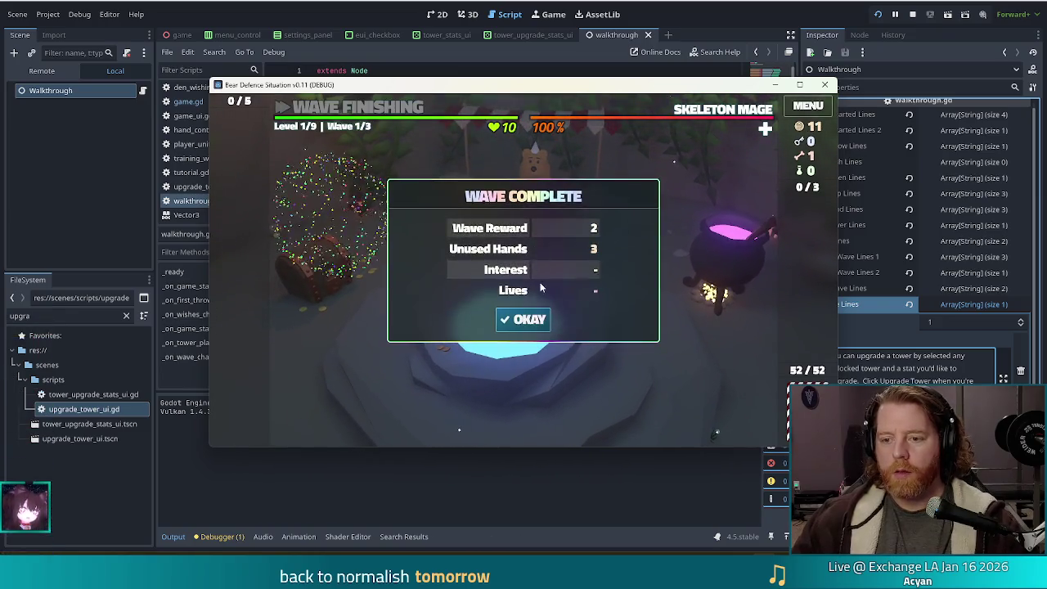
Step: Accept the wave 1 and wave 2 summaries, then play wave 3 and accept its summary
left_click(527, 319)
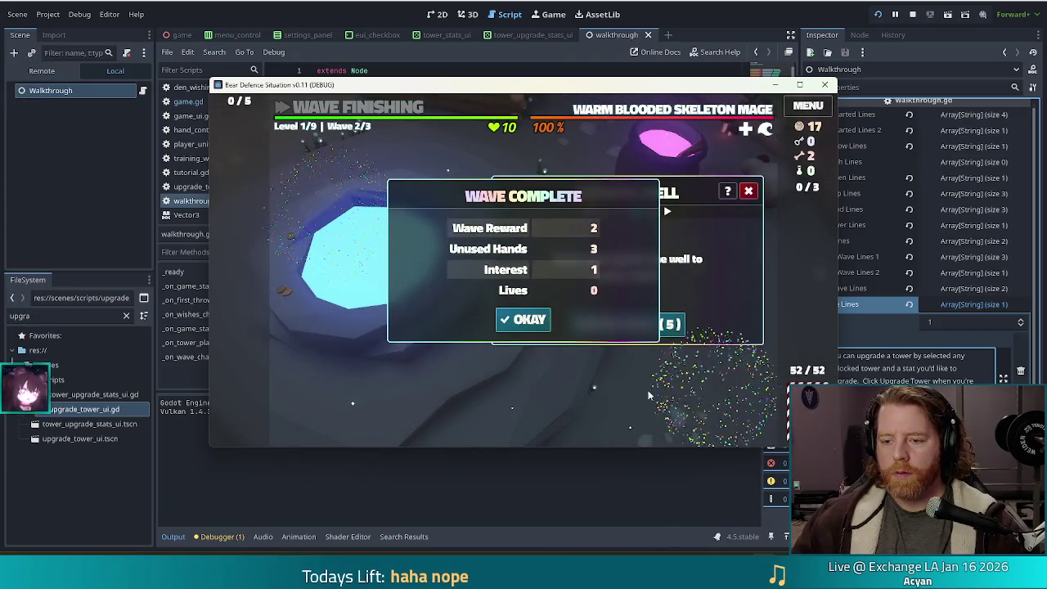
left_click(524, 318)
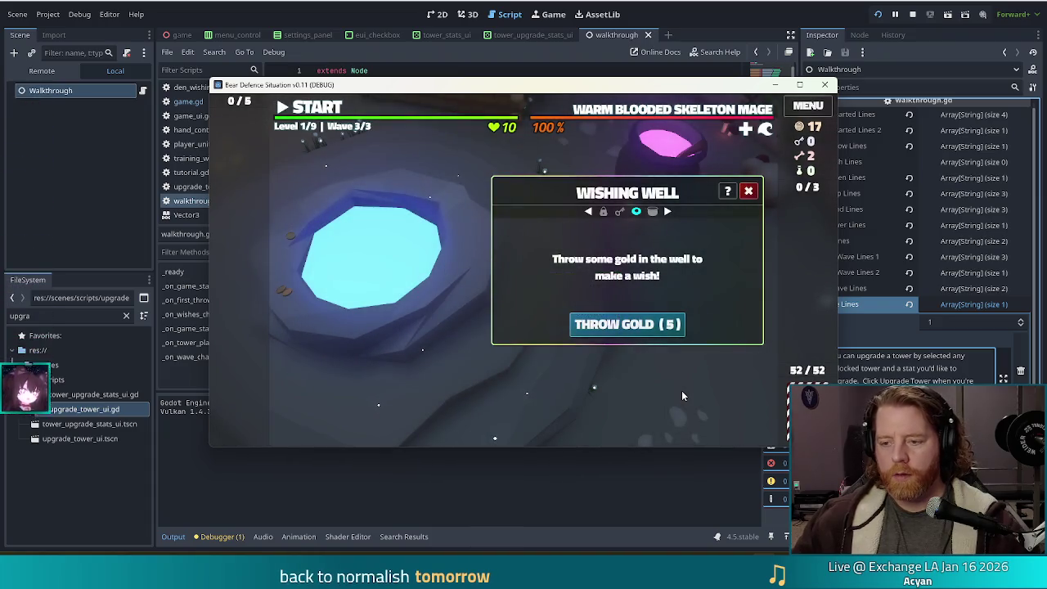
key("space")
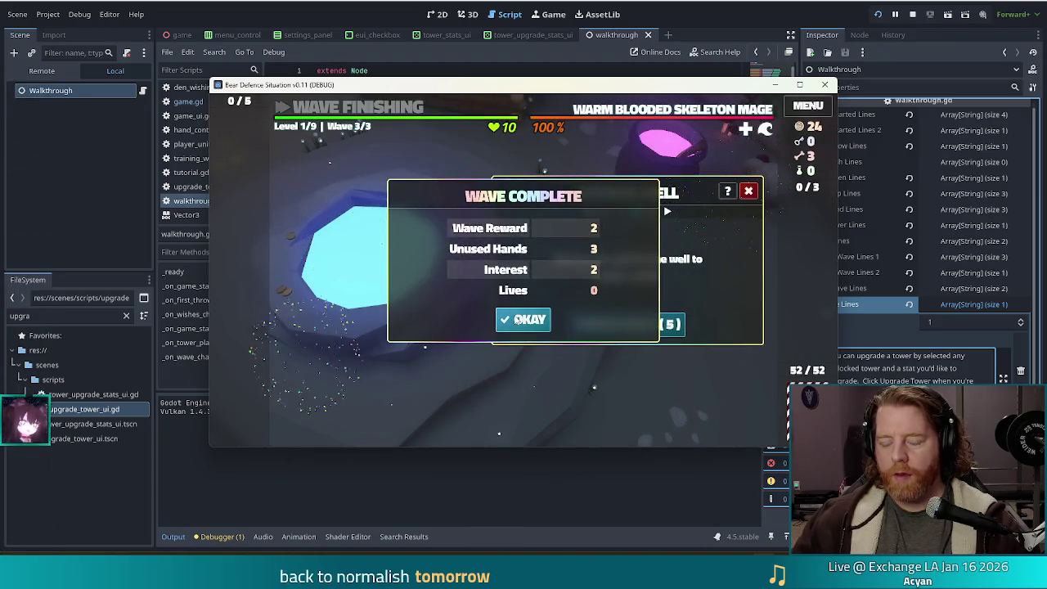
left_click(517, 319)
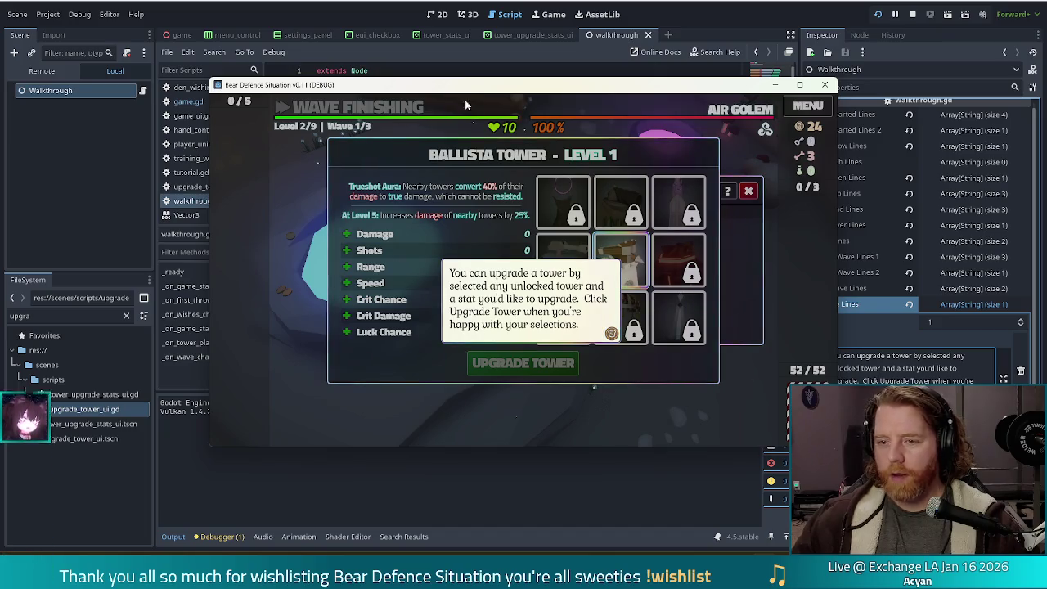
Step: Change 'selected' to 'selecting' in the upgrade tutorial line in the Inspector
left_click_drag(459, 85, 375, 79)
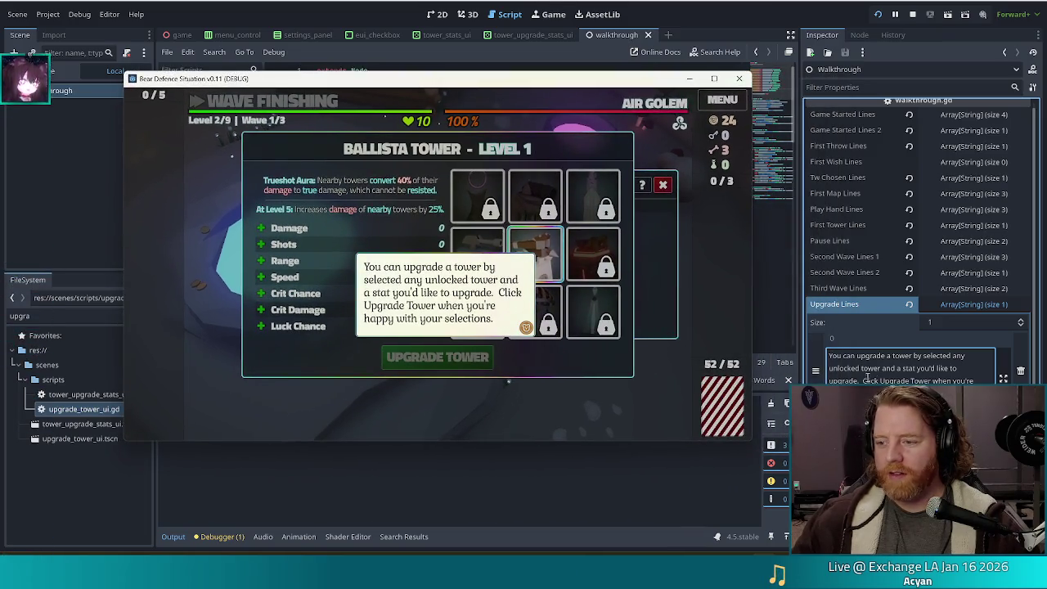
left_click(951, 357)
key("BackSpace")
key("BackSpace")
type("ing")
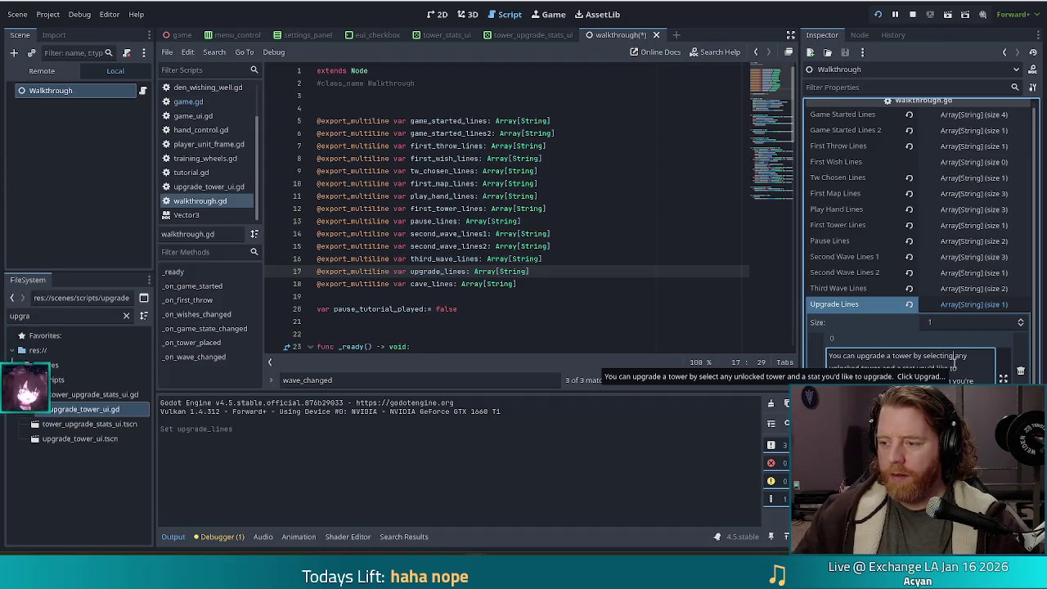
Step: Back in the game, upgrade the Ballista Tower's Shots stat and close the Wishing Well panel
key("alt+Tab")
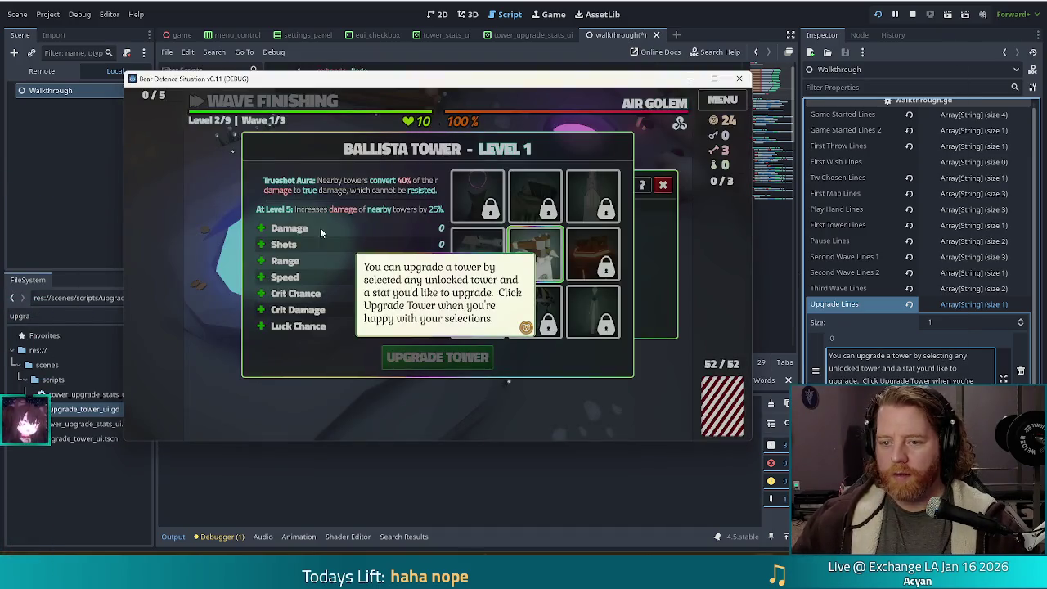
left_click(270, 272)
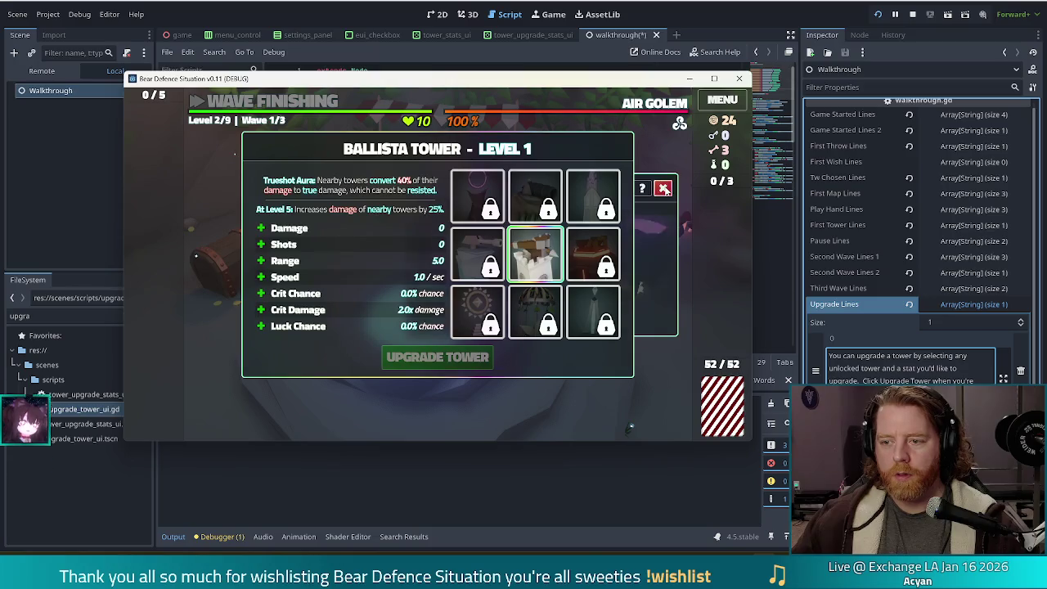
left_click(663, 189)
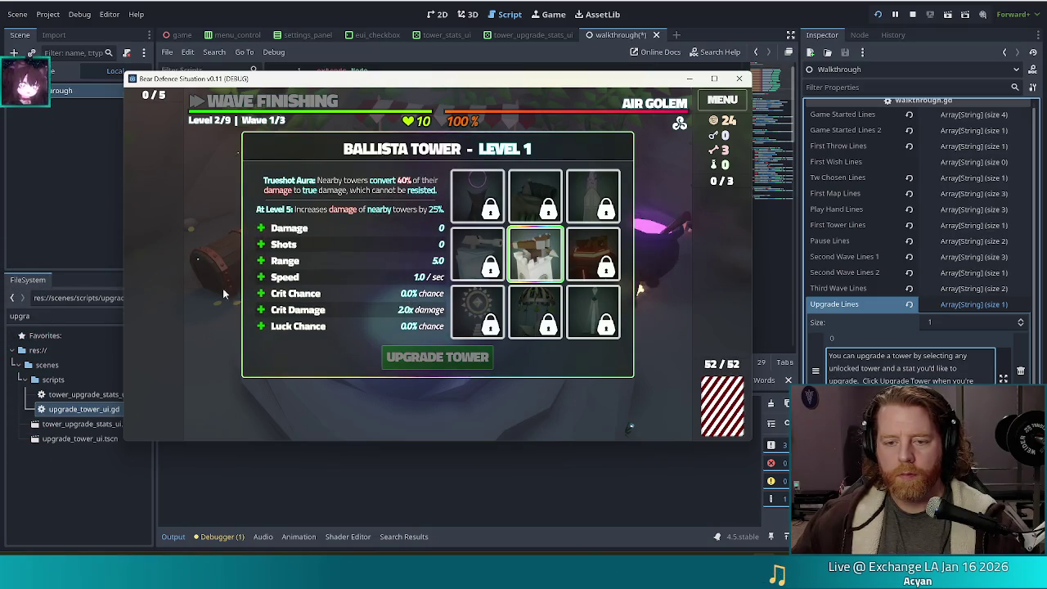
left_click(284, 244)
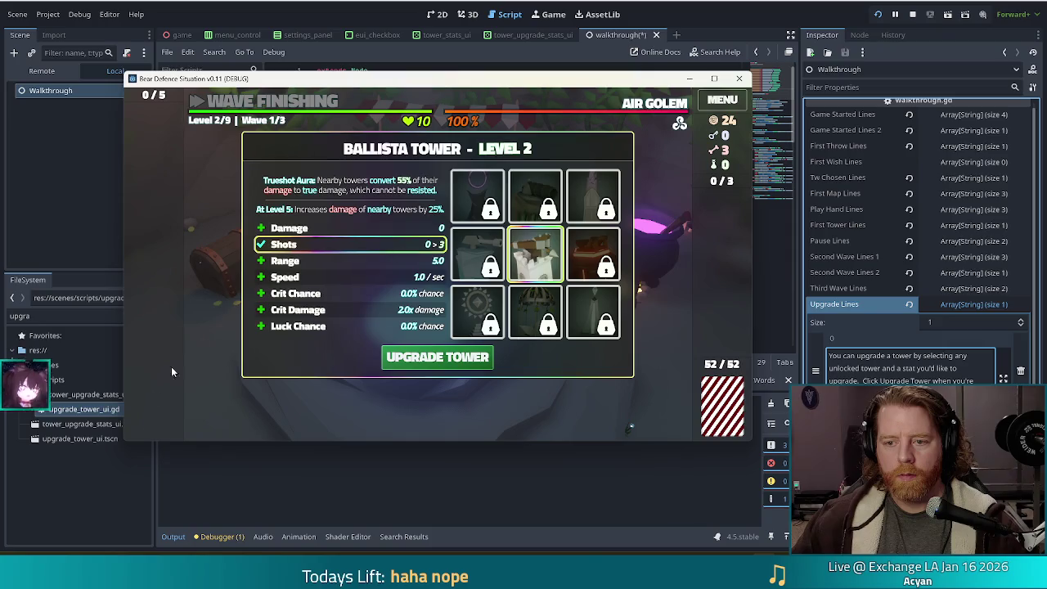
left_click(434, 357)
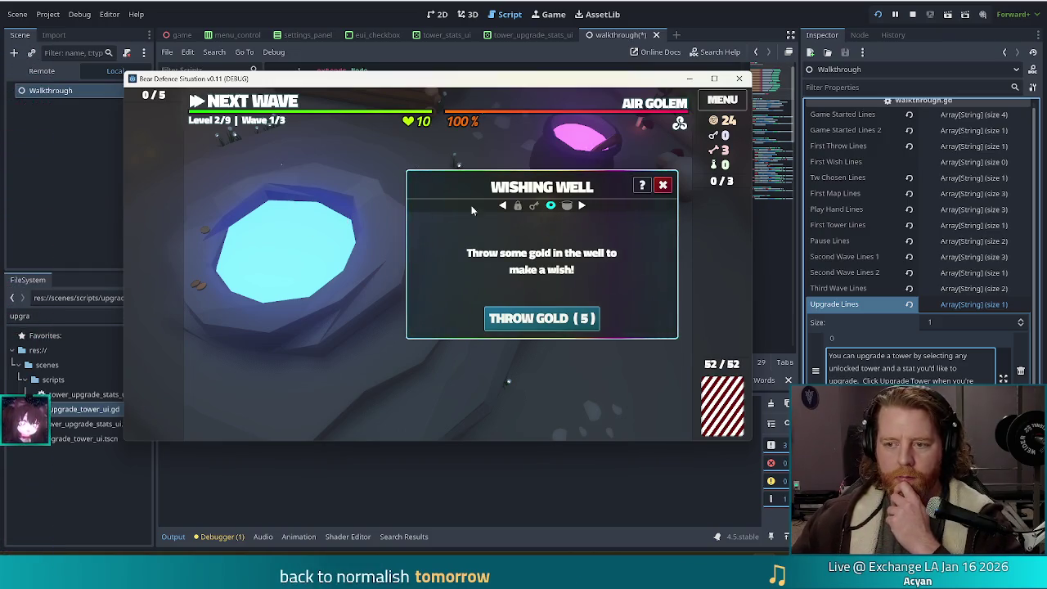
left_click(665, 187)
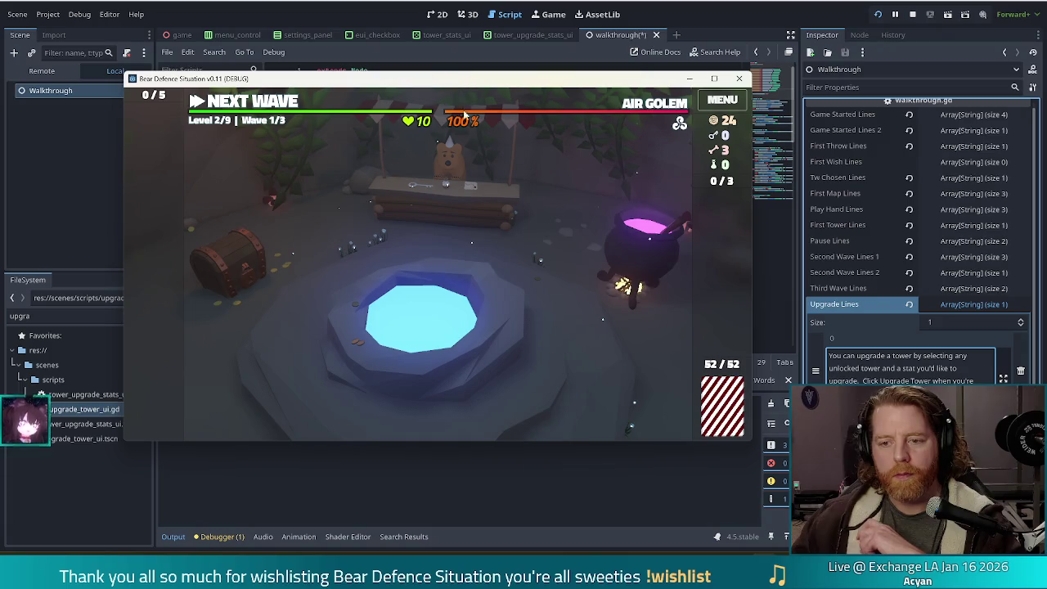
Step: Bring the walkthrough.gd script editor back to the front
left_click(468, 63)
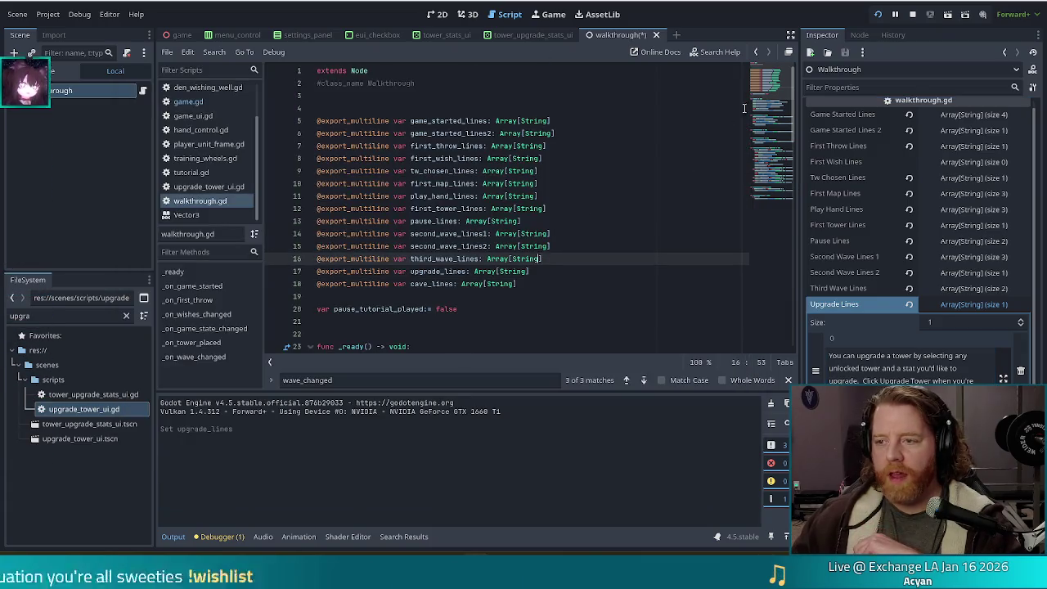
Step: Scroll to the _on_wave_changed code, then save walkthrough.gd and run the game
scroll(737, 112, "down", 15)
left_click(581, 196)
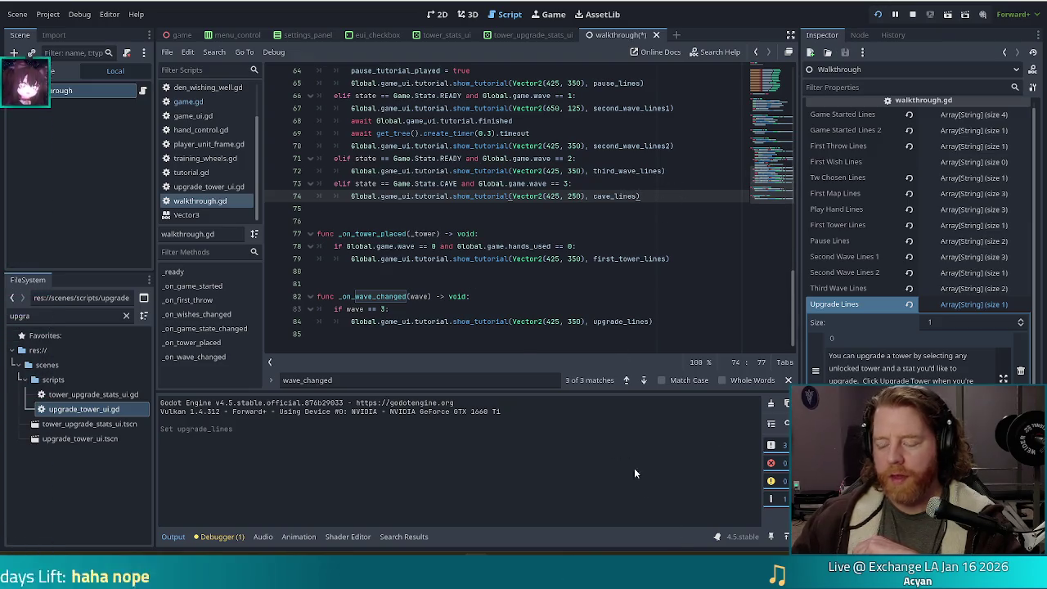
left_click(881, 15)
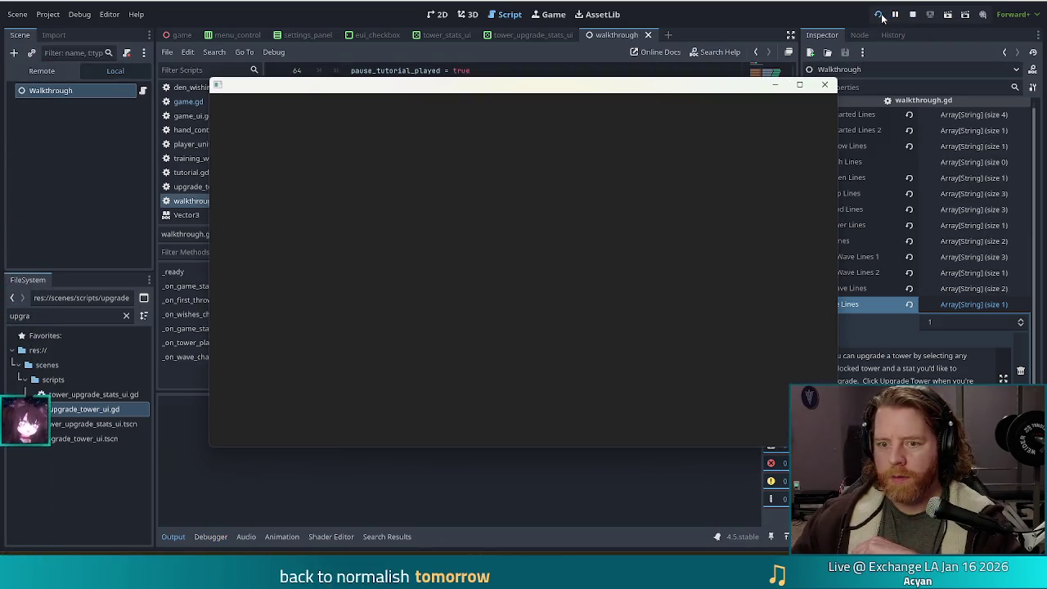
Step: Review the CAVE check and upgrade_lines call on lines 72–84, then relaunch with F5
left_click(617, 322)
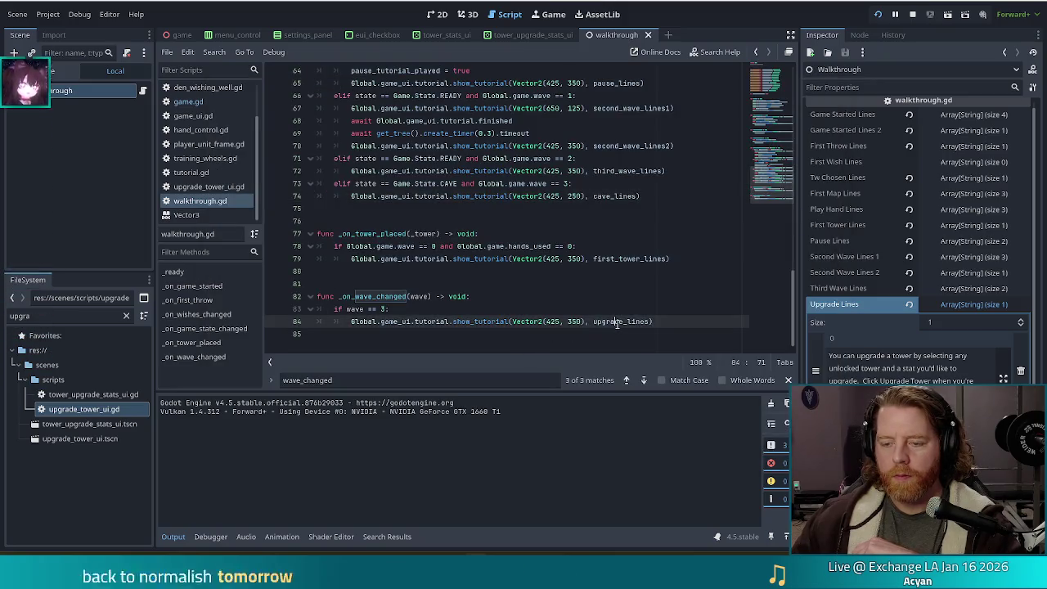
left_click(417, 196)
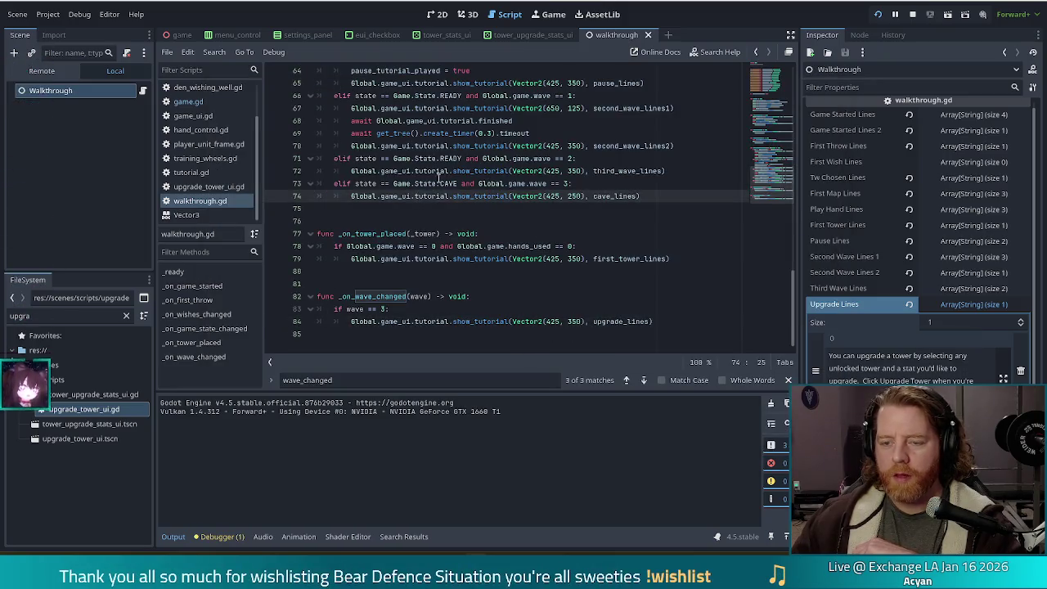
left_click(673, 171)
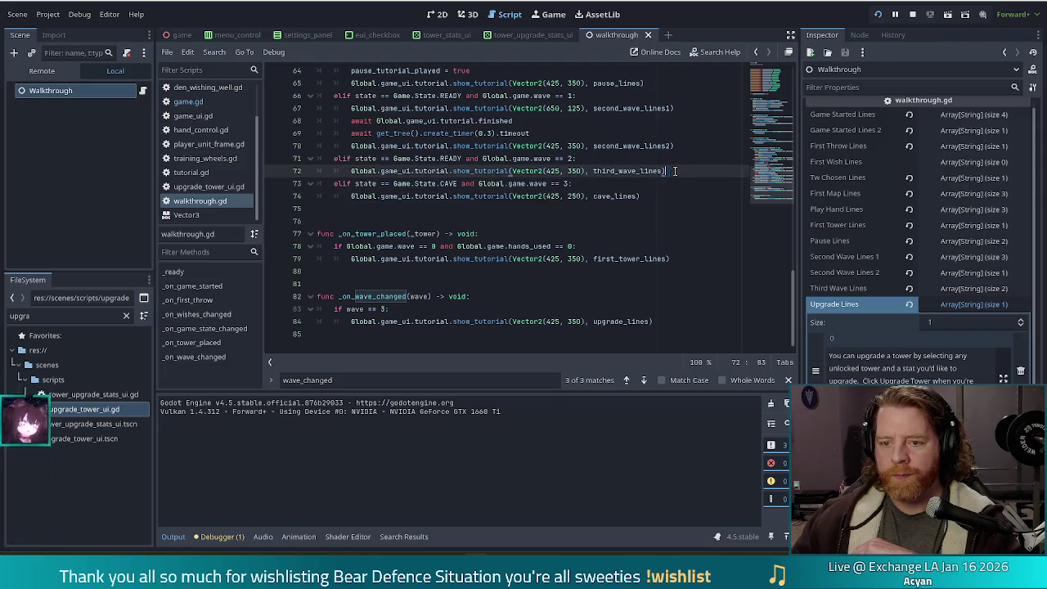
left_click(448, 184)
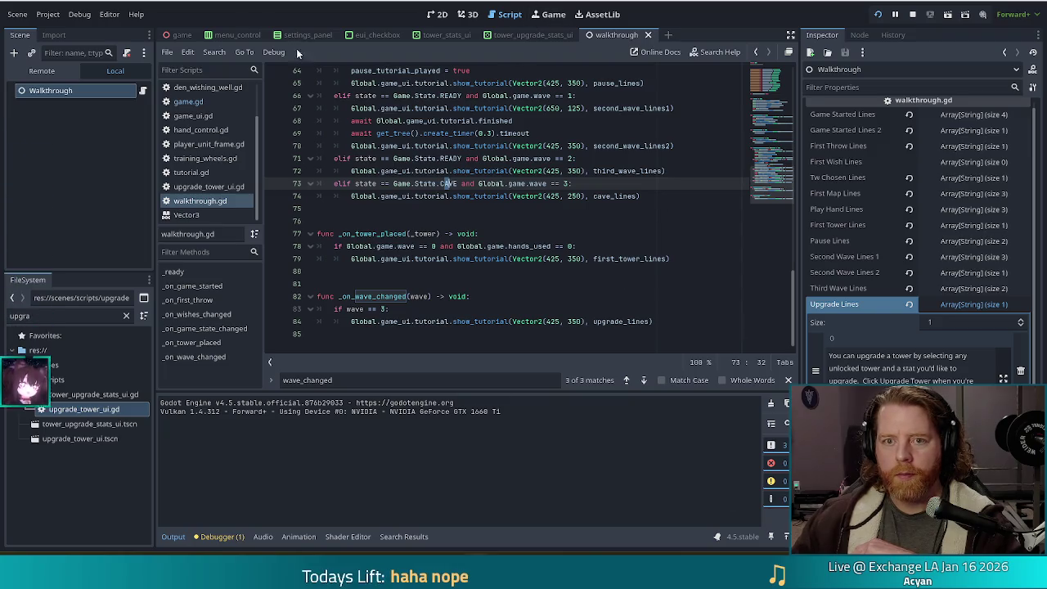
key("F5")
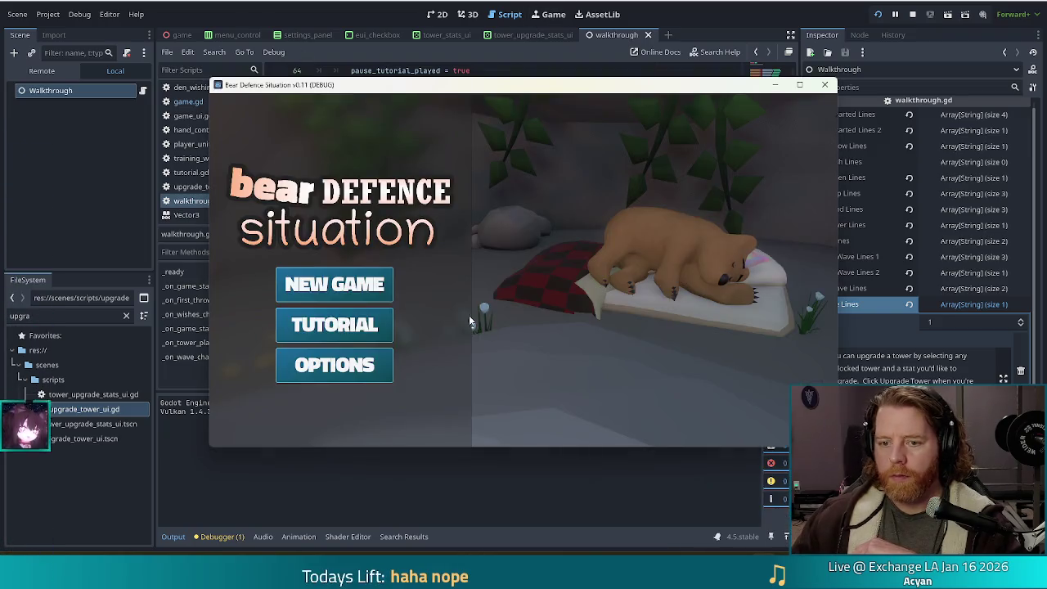
Step: Start the tutorial and get through the opening dialogue and gold message
left_click(360, 328)
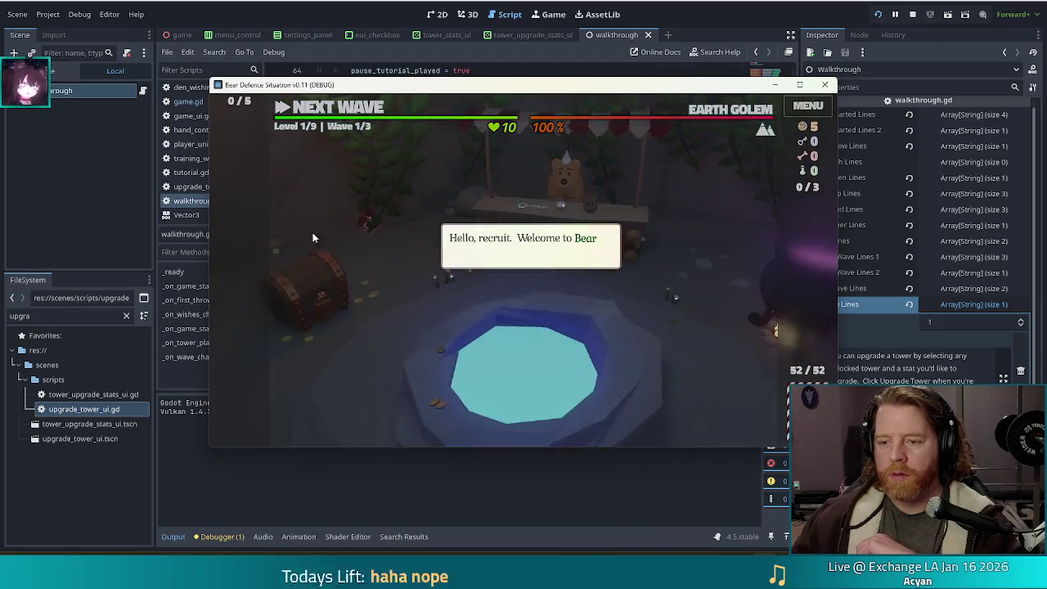
left_click(667, 193)
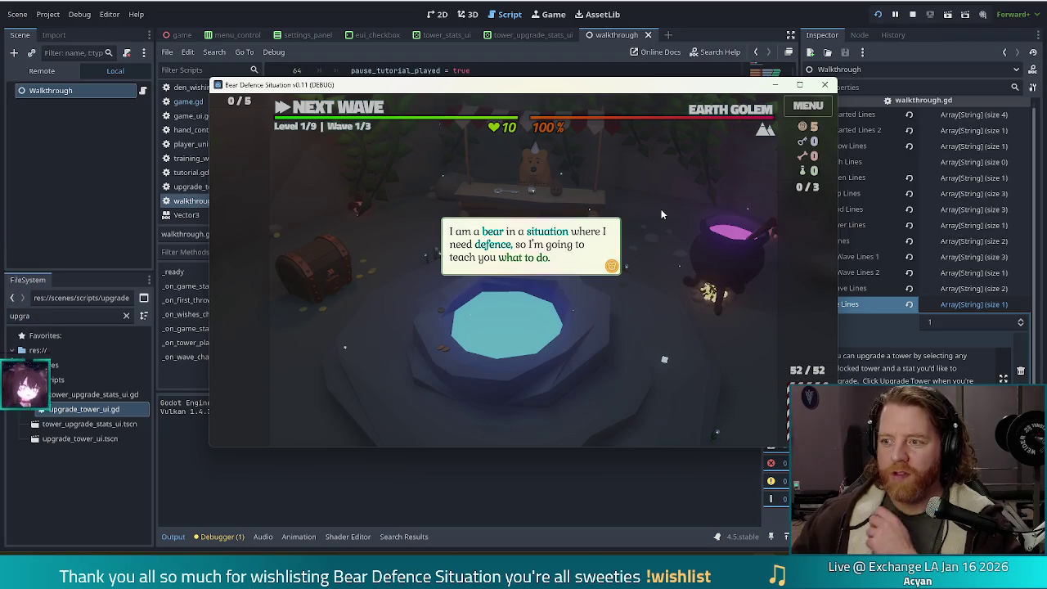
left_click(674, 201)
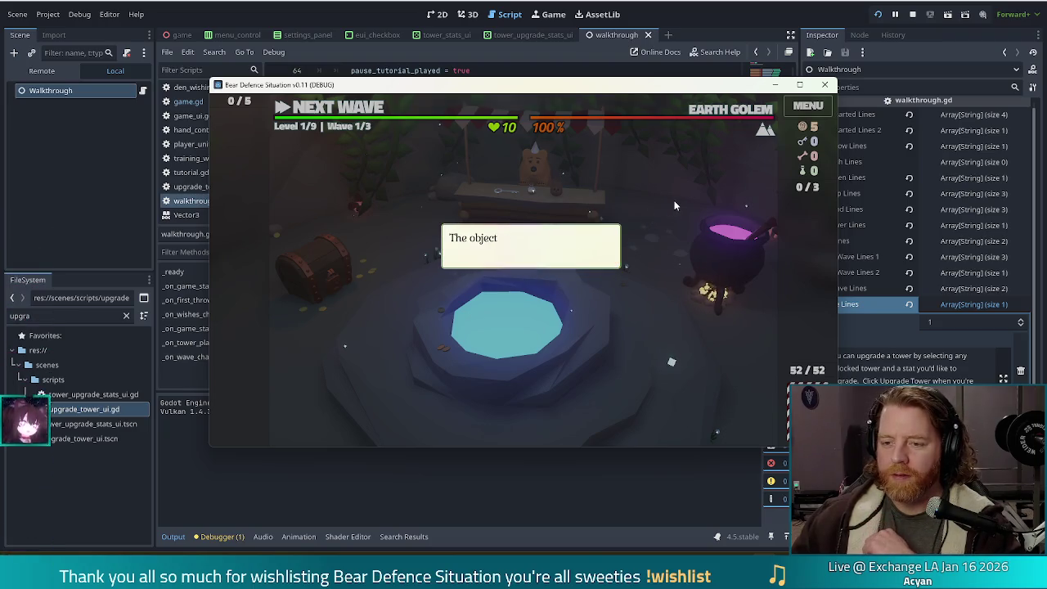
left_click(674, 200)
left_click(673, 198)
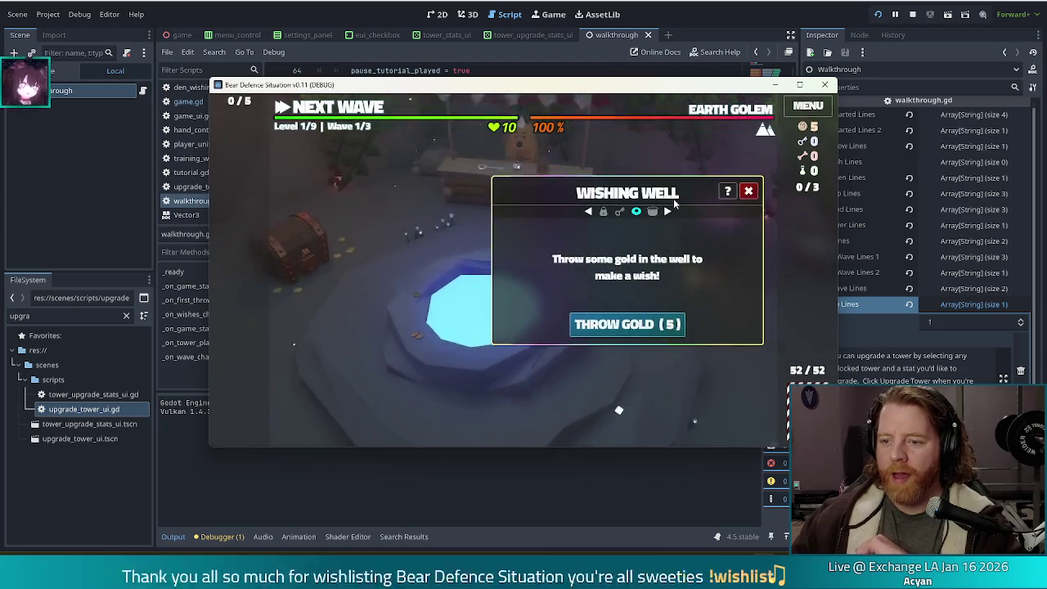
left_click(417, 186)
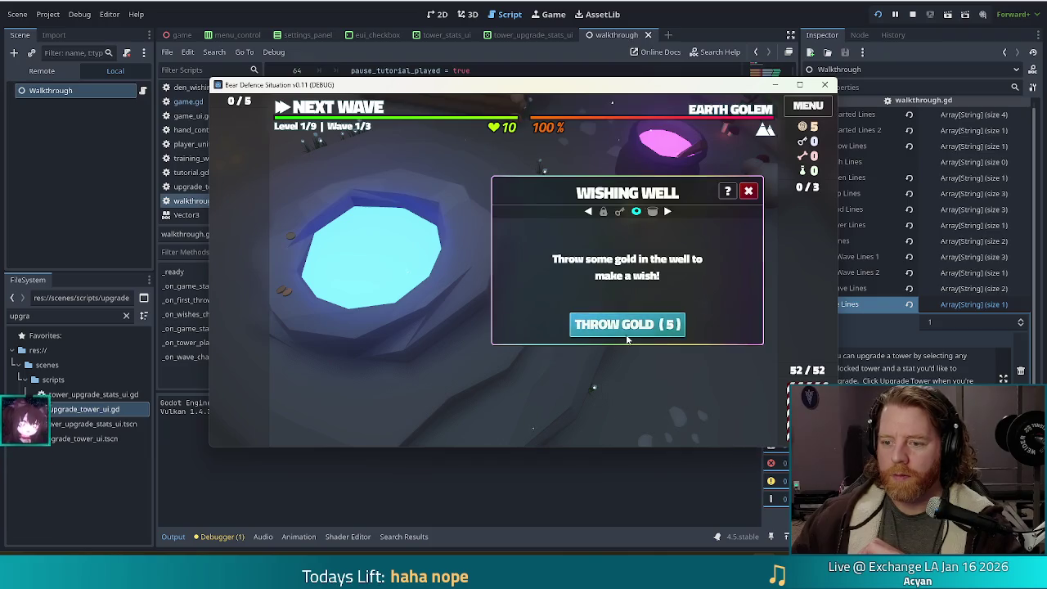
Step: Throw gold into the Wishing Well, claim Training Wheels, then load the card-game level
left_click(627, 326)
left_click(410, 224)
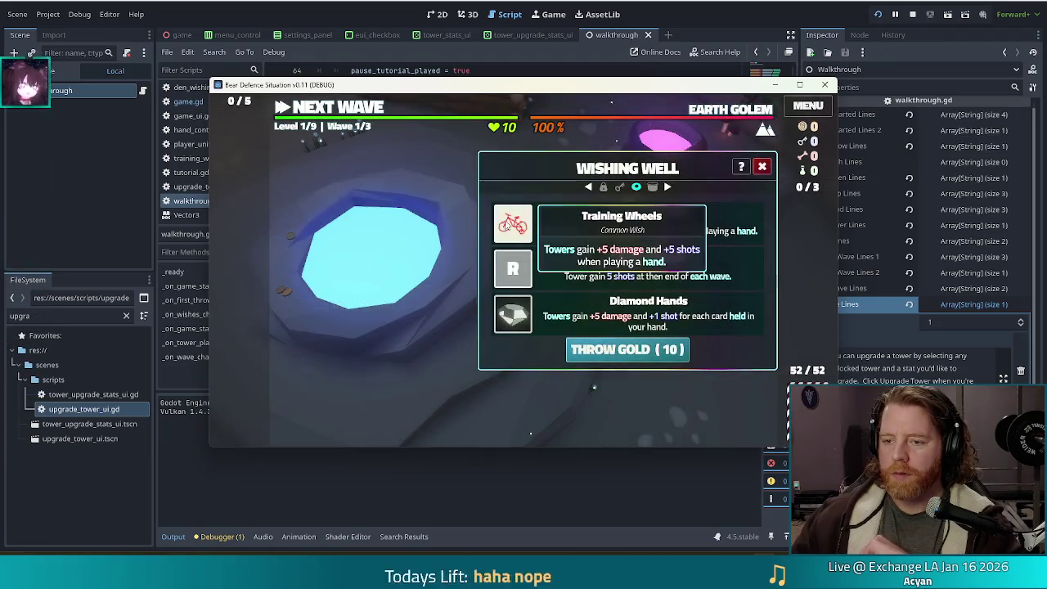
left_click(505, 220)
left_click(430, 285)
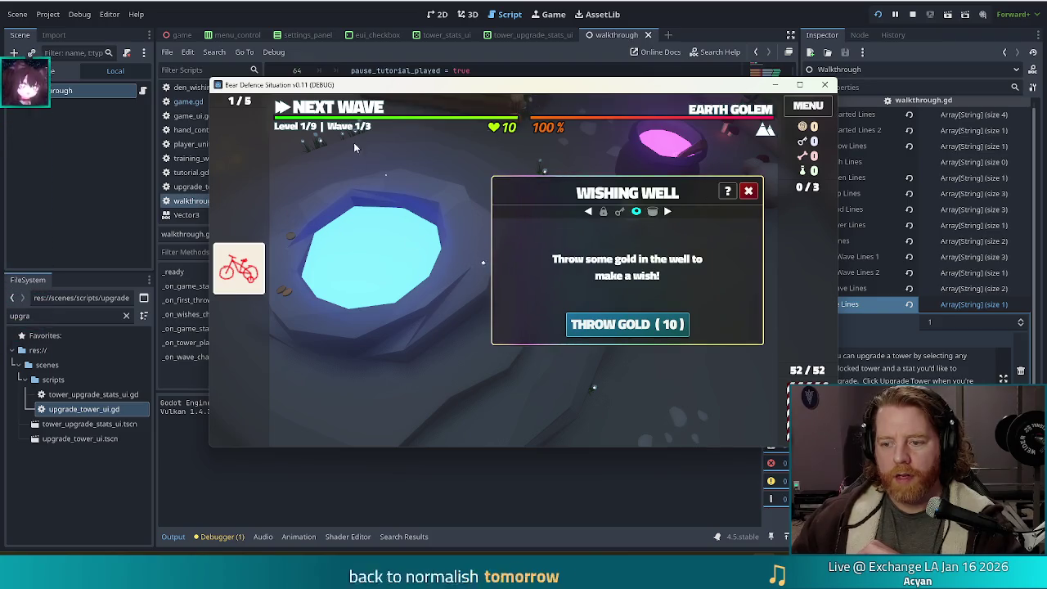
key("r")
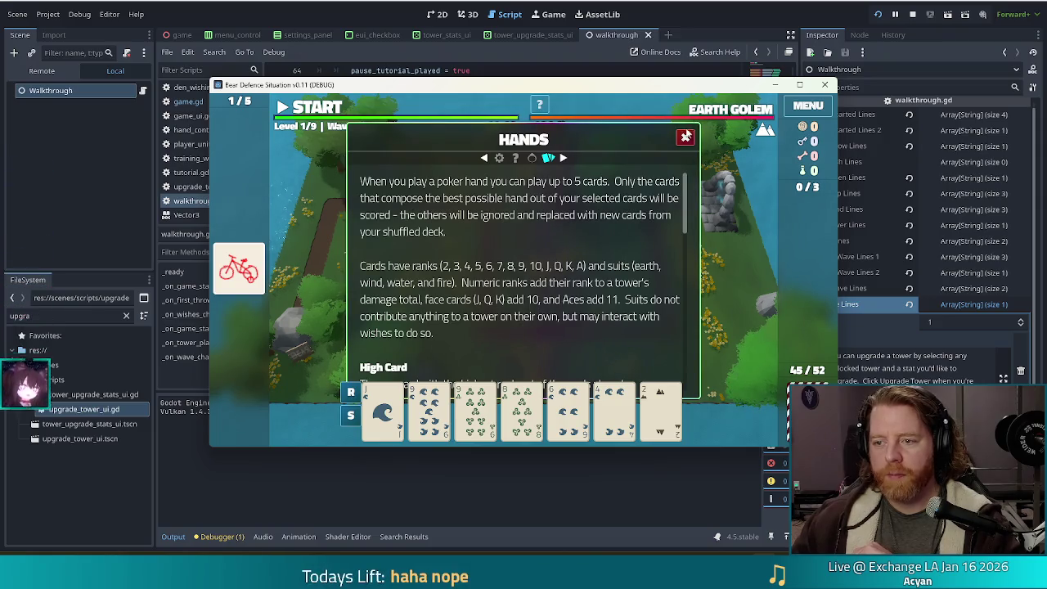
Step: Close the HANDS help panel, get through the tutorial messages, and discard a card for new ones
left_click(686, 137)
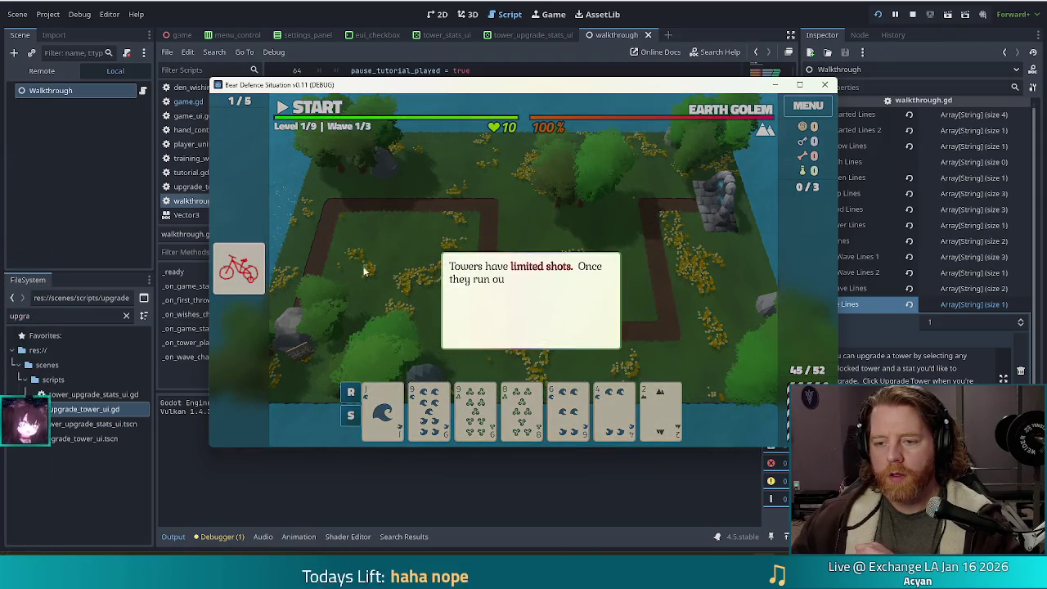
left_click(426, 224)
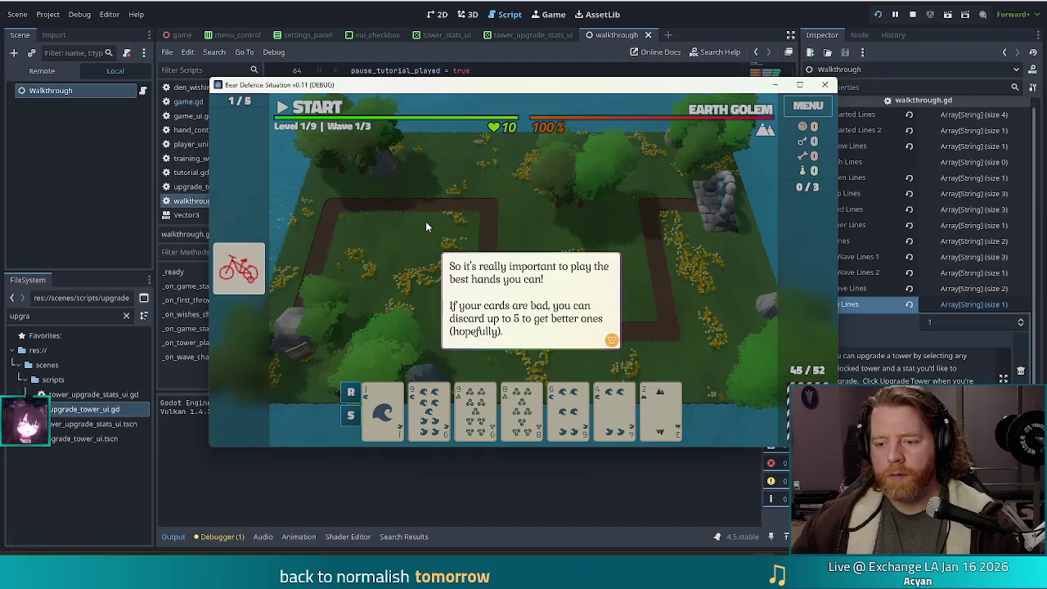
left_click(425, 221)
left_click(565, 241)
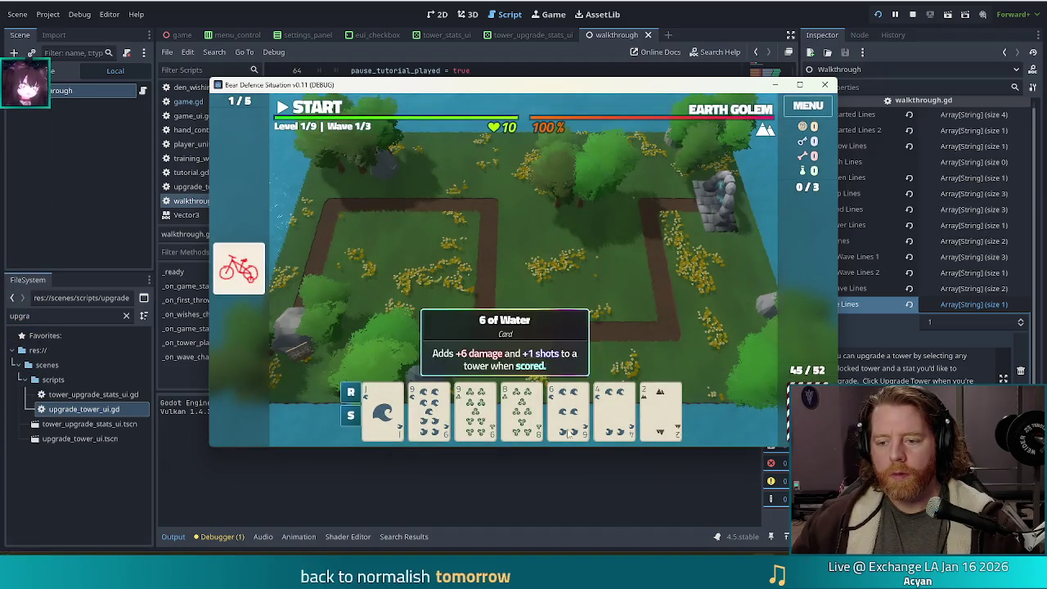
left_click(522, 407)
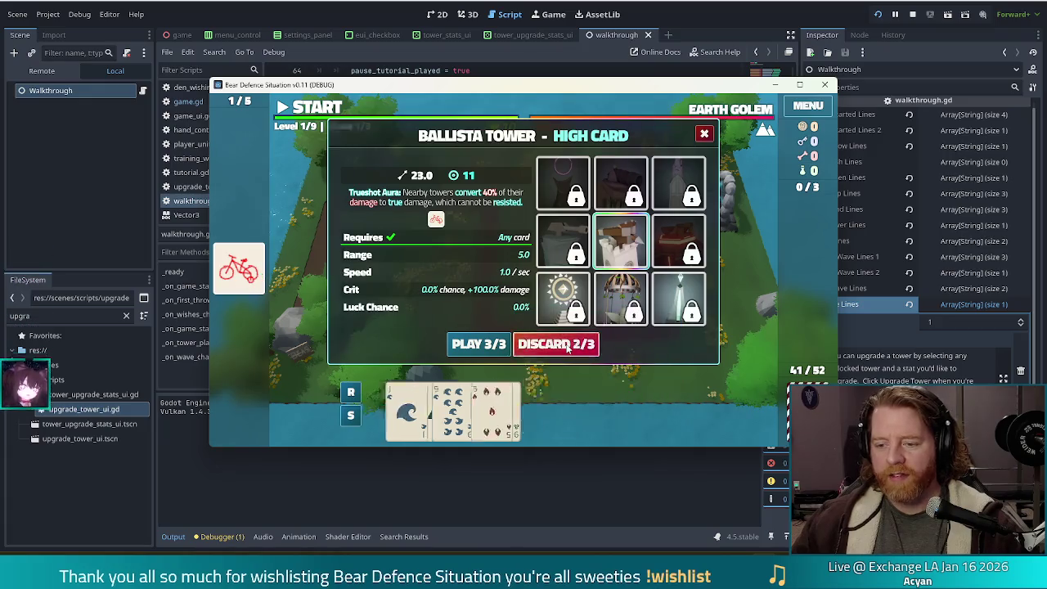
left_click(564, 344)
Step: Play Two Pair (Jacks and 9s), place the Ballista beside the path, and start the wave
left_click(475, 407)
left_click(522, 407)
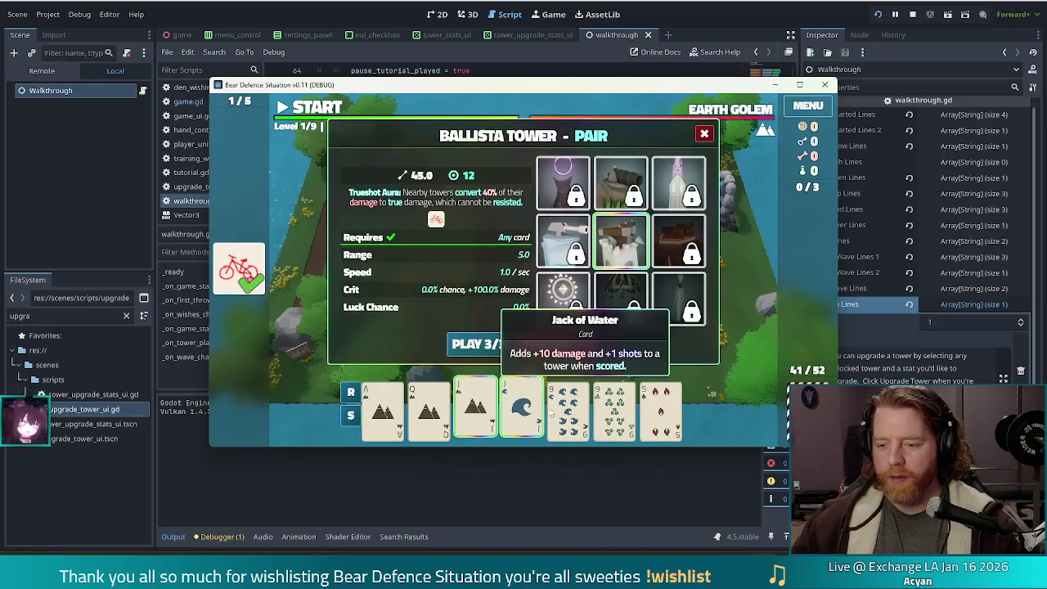
left_click(568, 407)
left_click(614, 407)
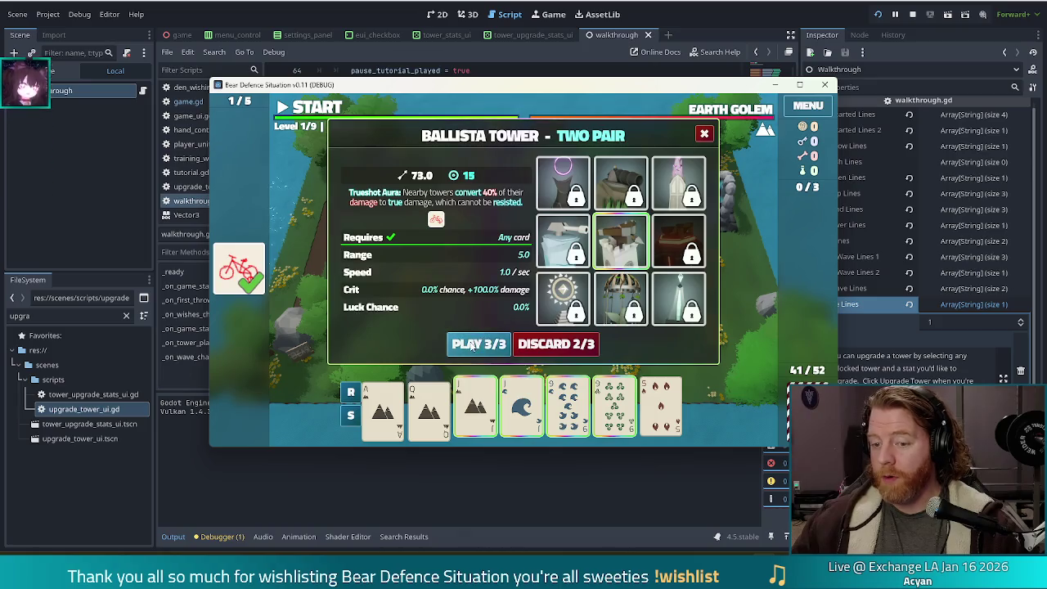
left_click(479, 344)
left_click(636, 290)
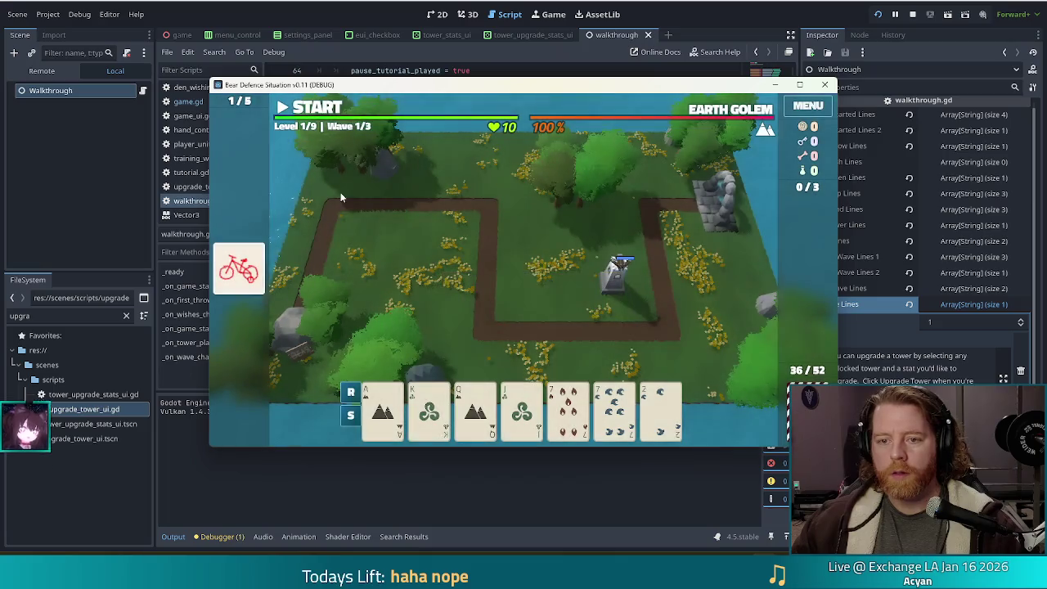
left_click(311, 106)
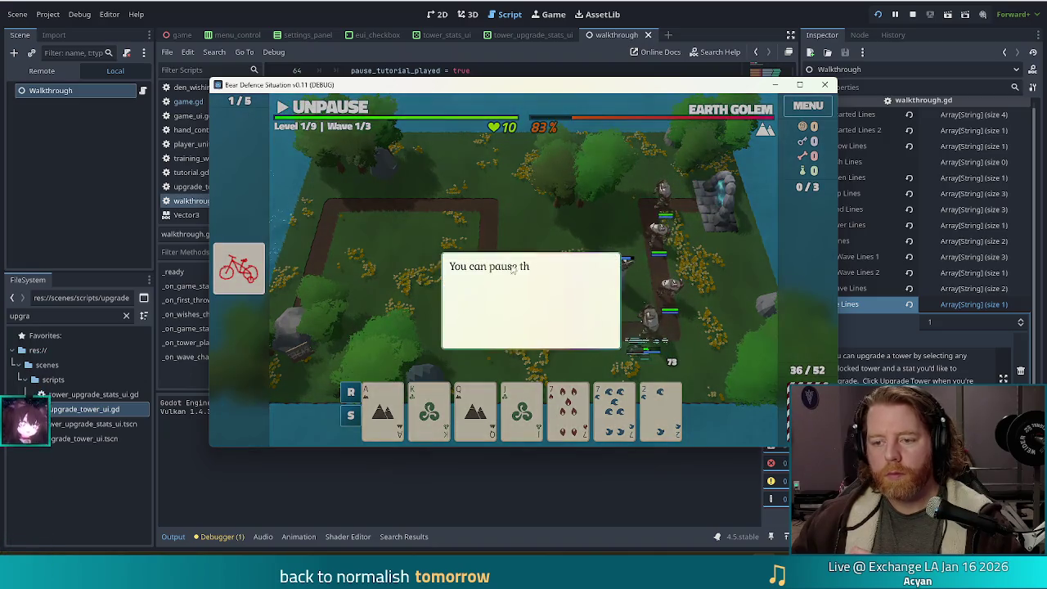
Step: Play a Pair of 7s and place the second Ballista tower on the map
left_click(399, 223)
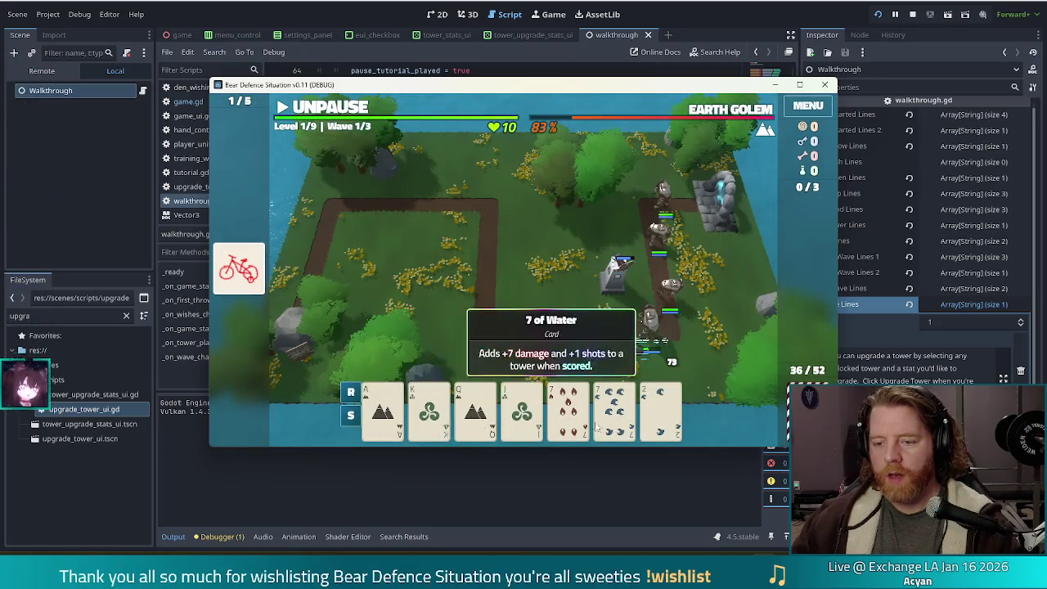
left_click(661, 410)
left_click(661, 409)
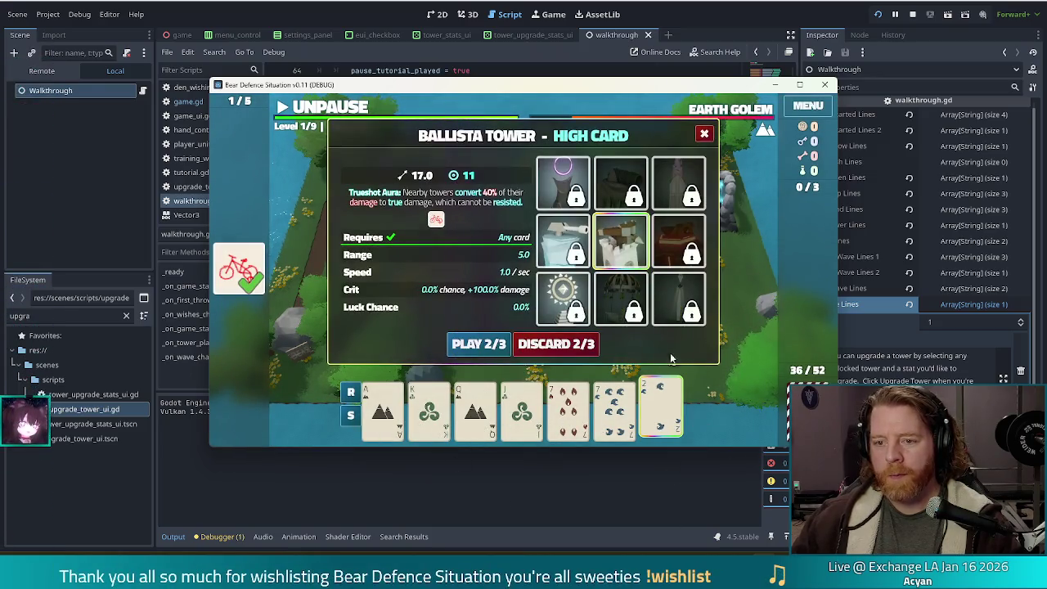
left_click(567, 409)
left_click(614, 409)
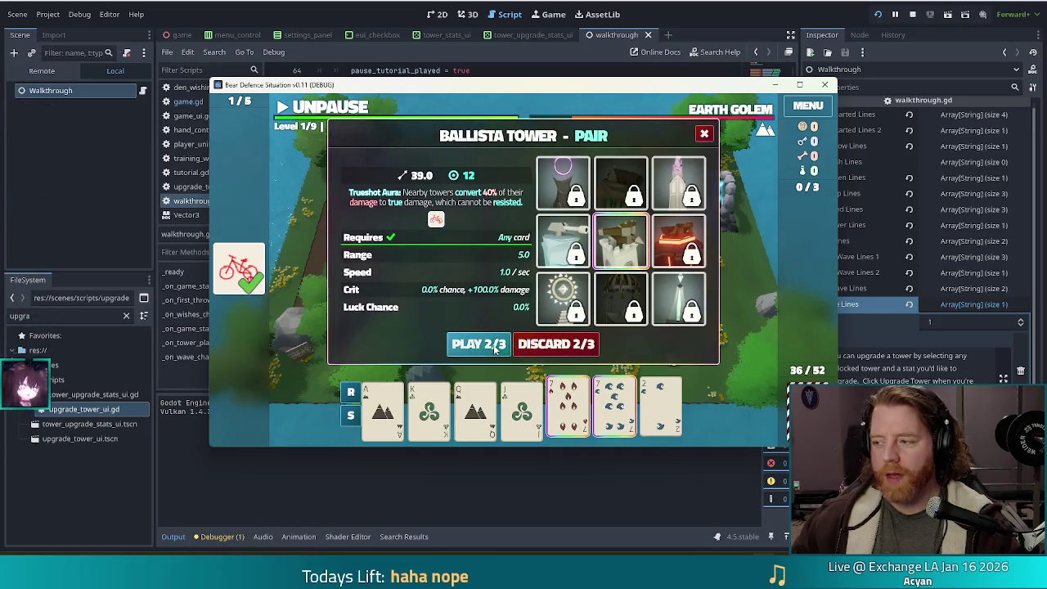
left_click(479, 344)
left_click(526, 287)
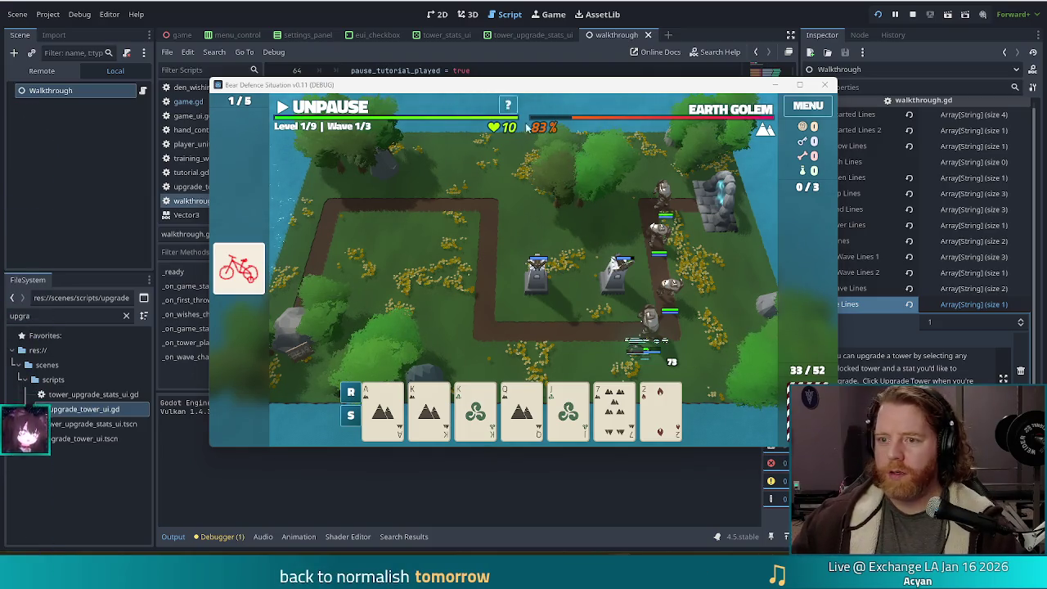
Step: Discard the 7 and 2 for new cards
mouse_move(372, 418)
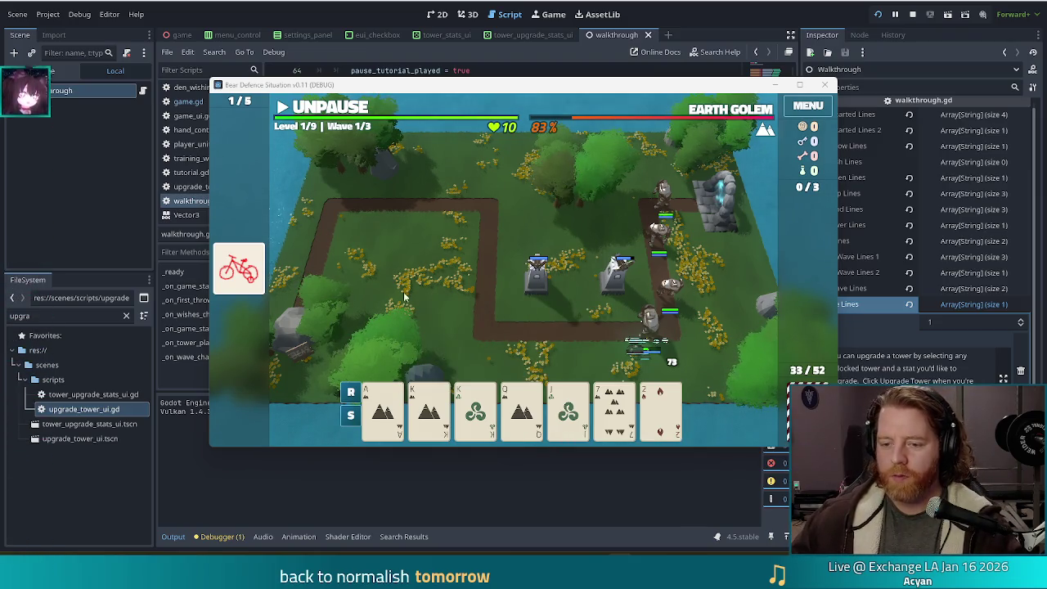
left_click(615, 409)
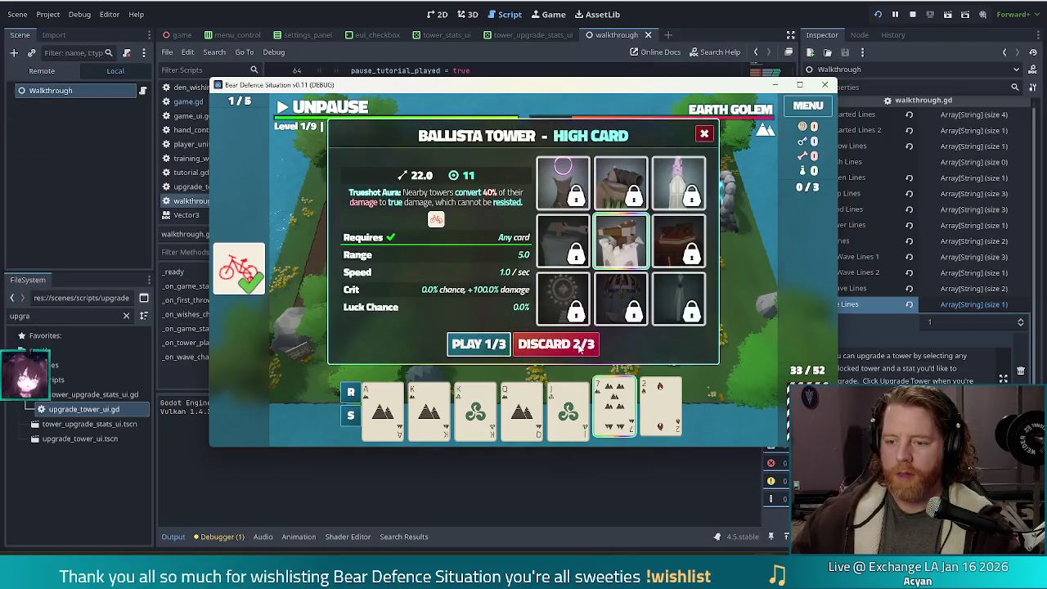
left_click(580, 348)
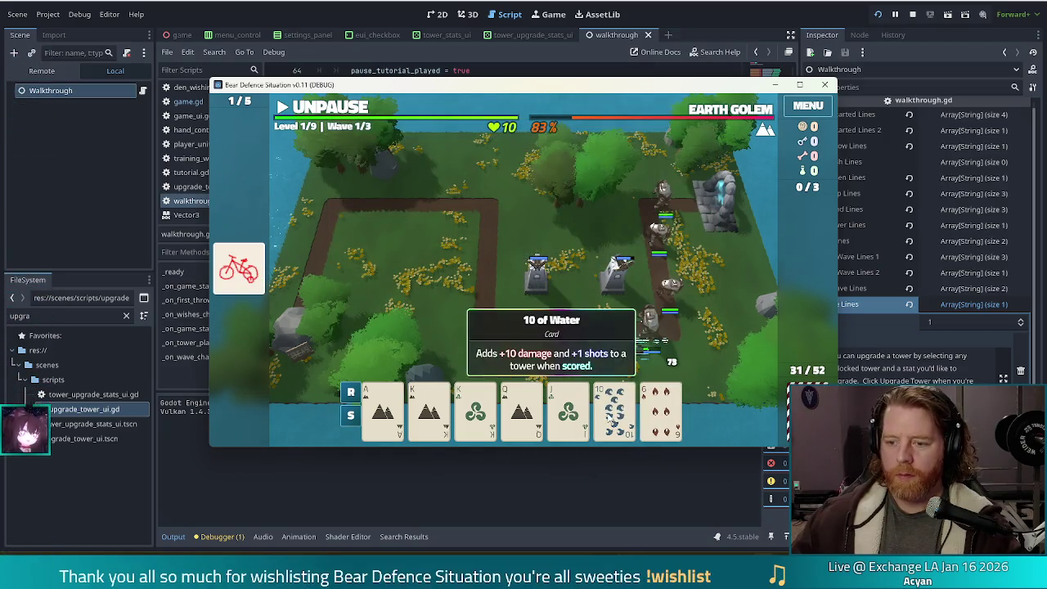
Step: Play a 10-to-Ace Straight, place the tower inside the upper-left bend, and resume the wave
left_click(614, 410)
left_click(568, 409)
left_click(522, 409)
left_click(476, 409)
left_click(382, 409)
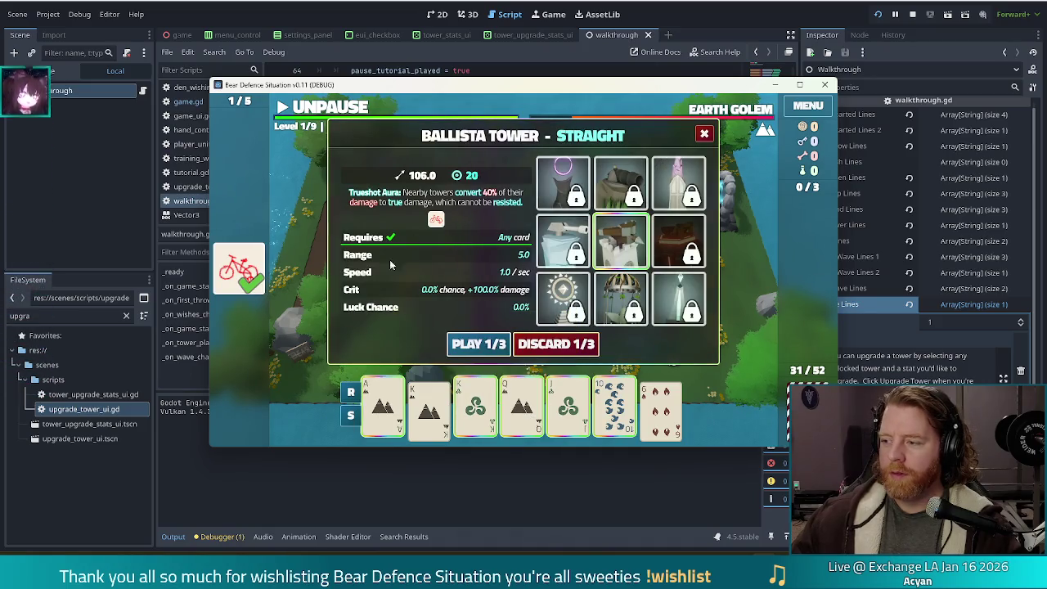
left_click(479, 347)
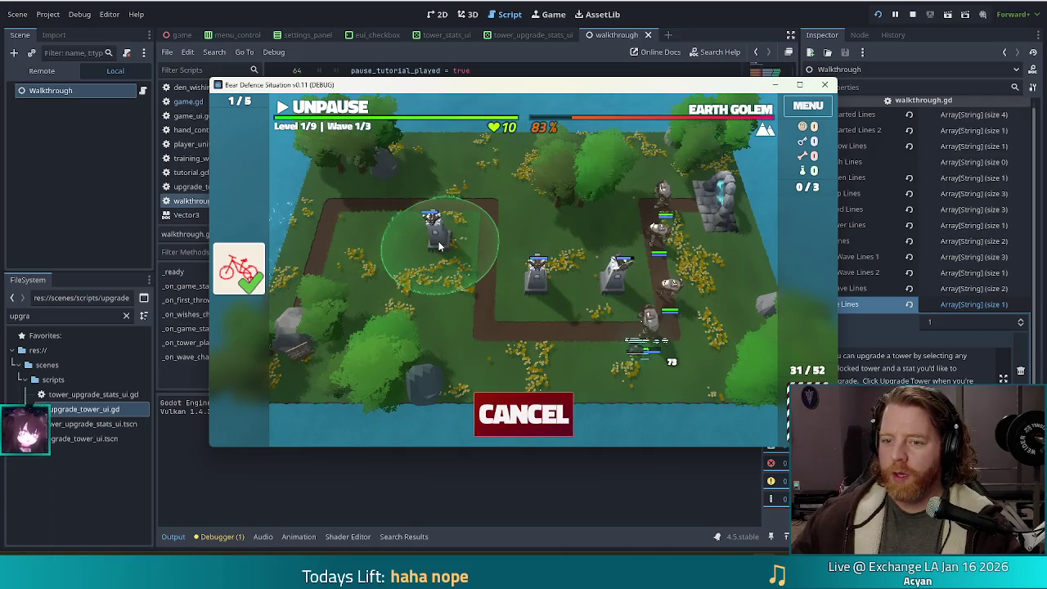
left_click(439, 242)
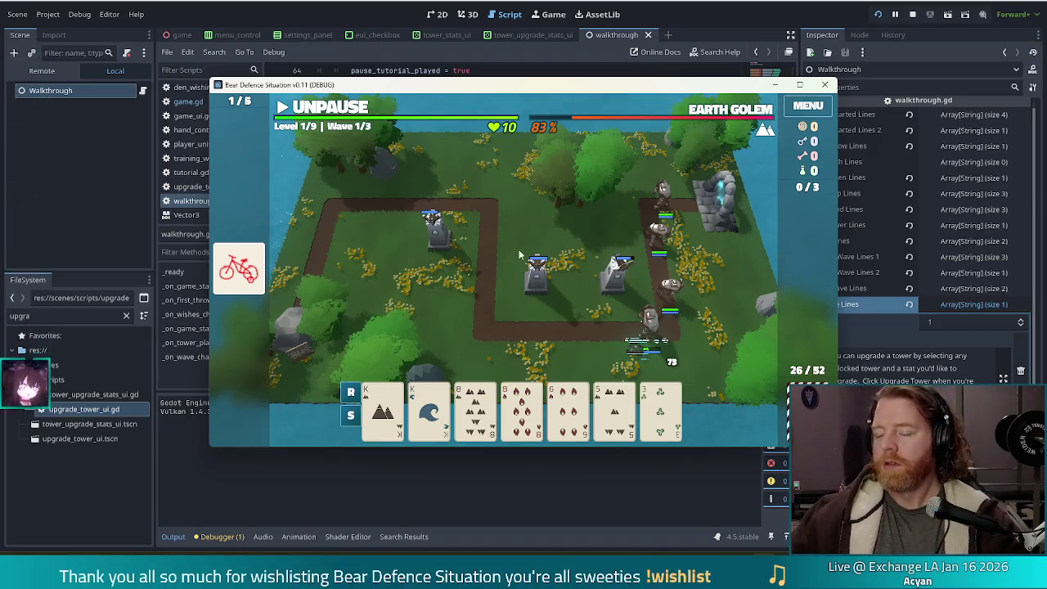
left_click(297, 107)
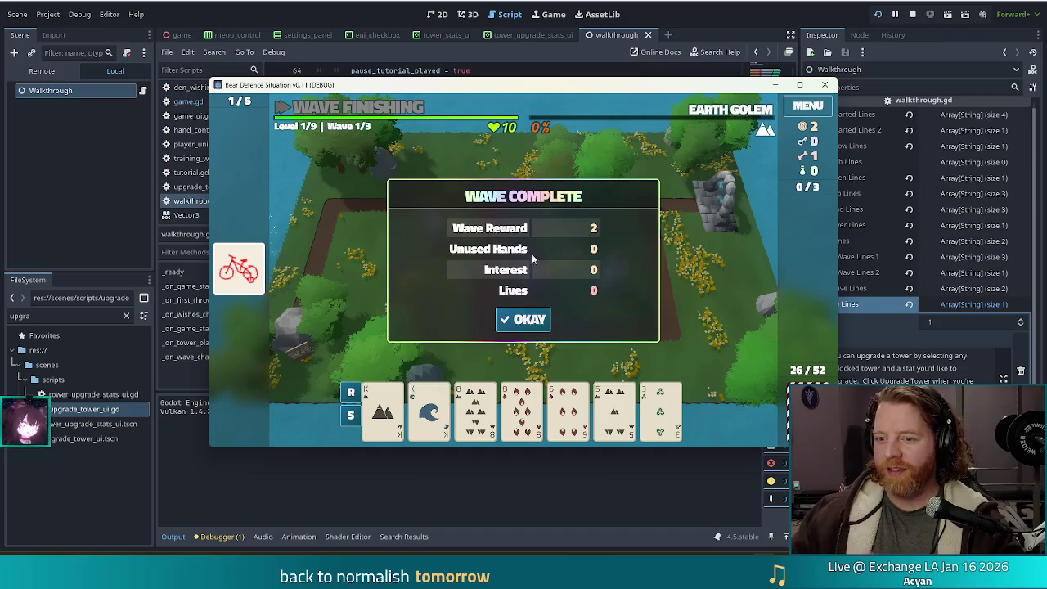
Step: Accept the wave 1 reward and dismiss all four wave 2 tutorial messages
left_click(509, 320)
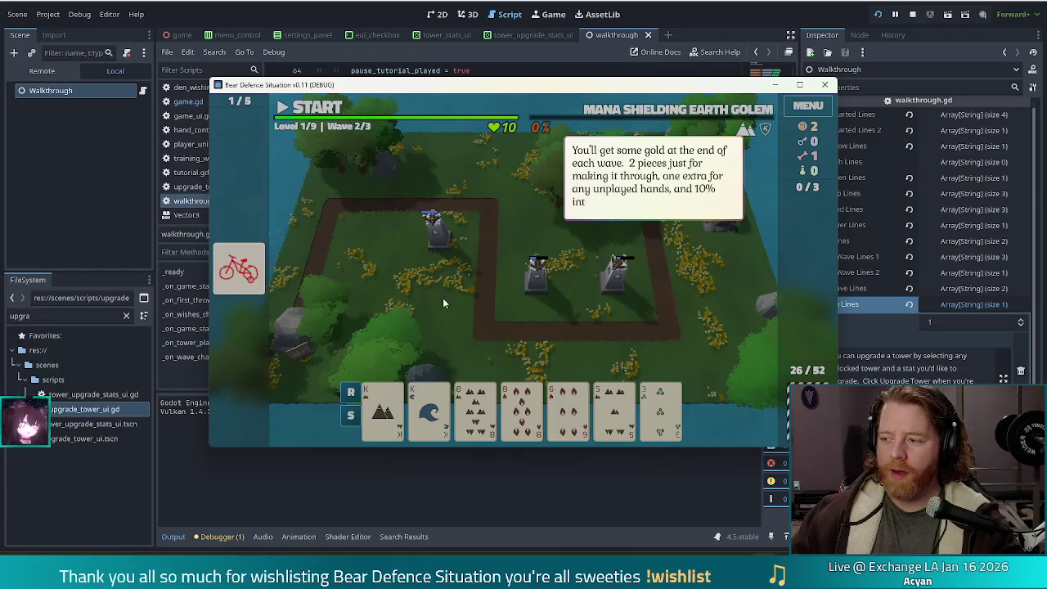
left_click(517, 319)
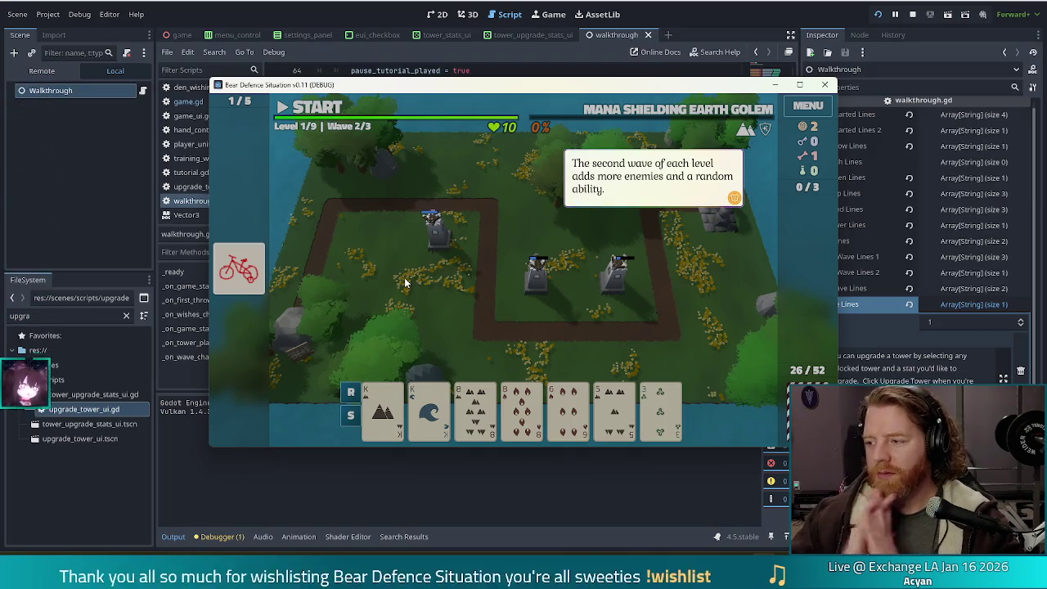
left_click(709, 304)
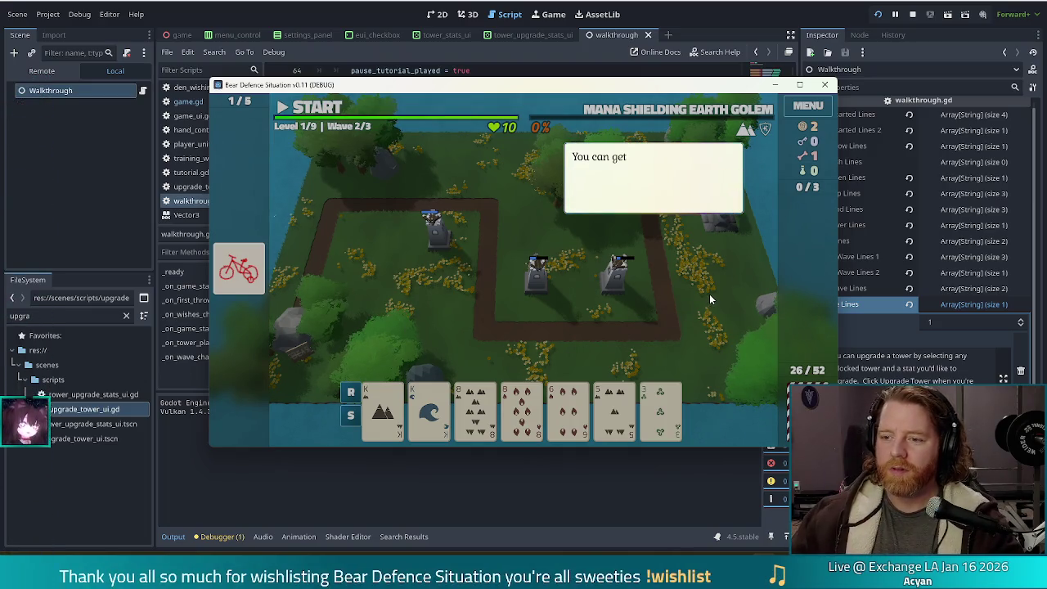
left_click(673, 272)
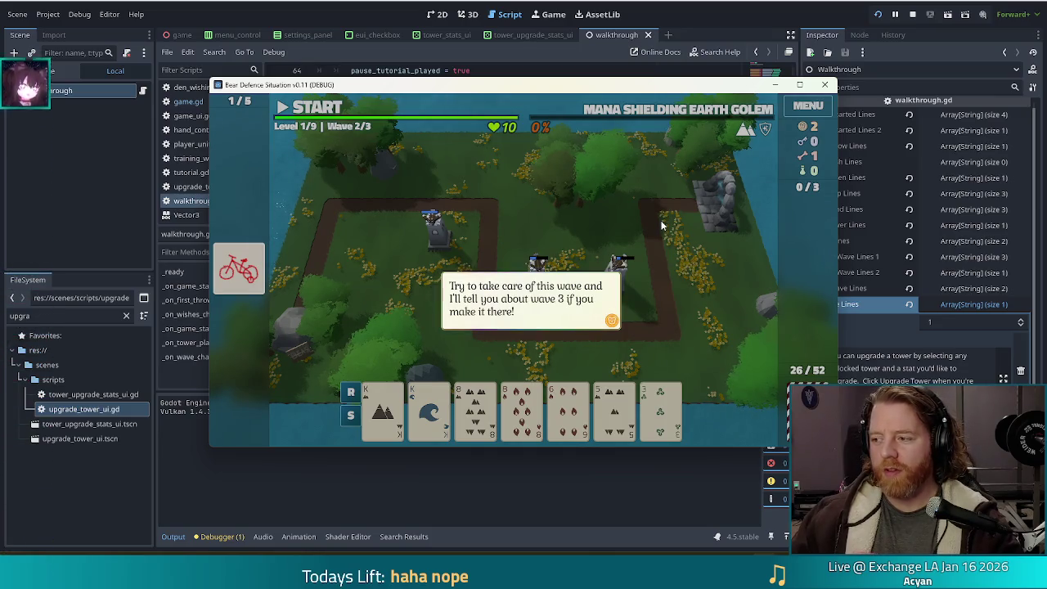
left_click(701, 240)
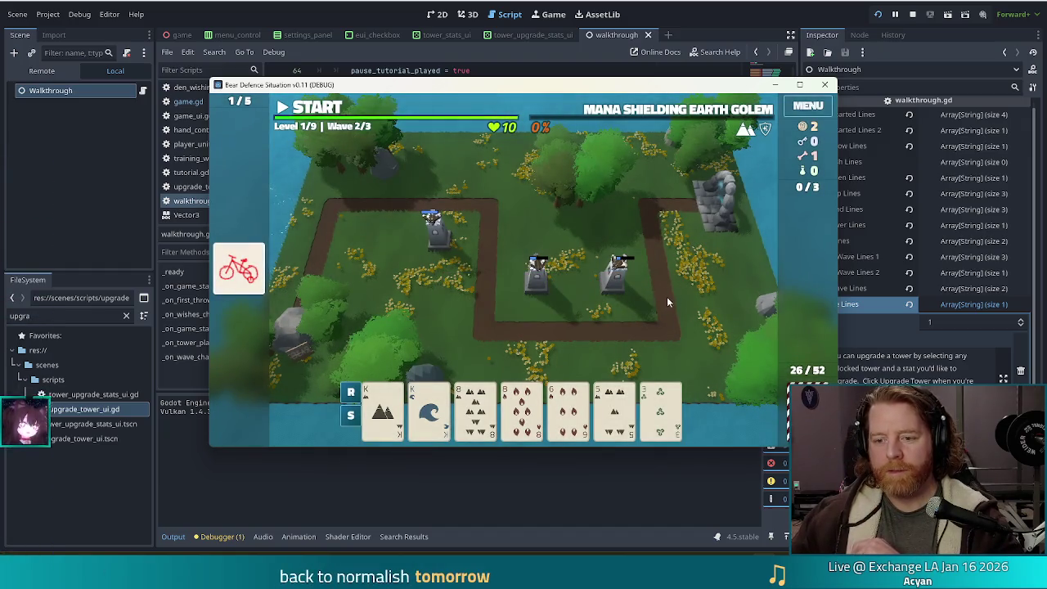
Step: Play Kings and 8s as Two Pair, place the tower beside the right one, and start wave 2
left_click(382, 409)
left_click(428, 410)
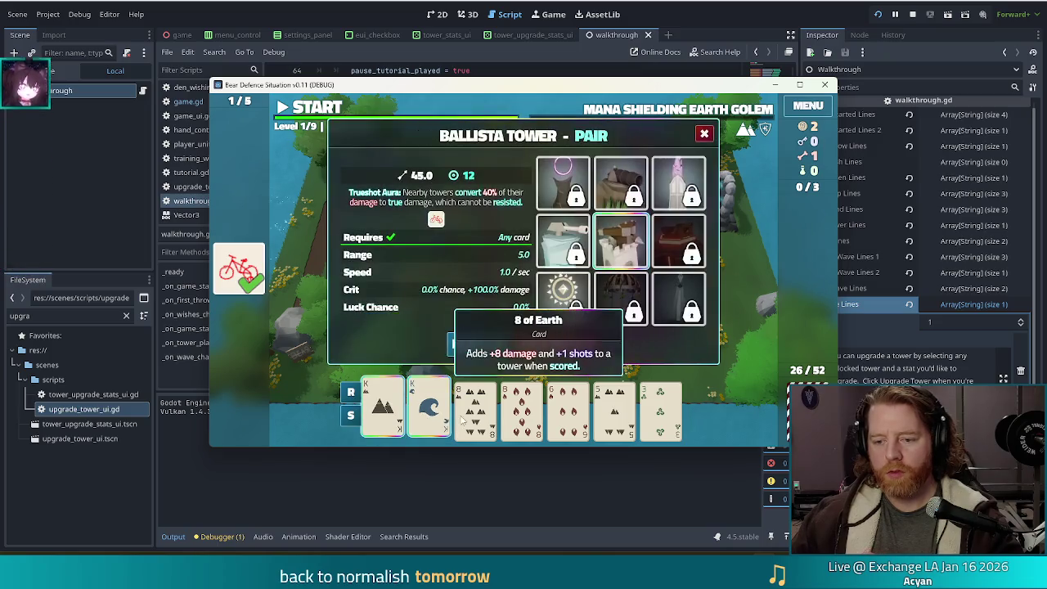
left_click(475, 409)
left_click(522, 409)
left_click(479, 344)
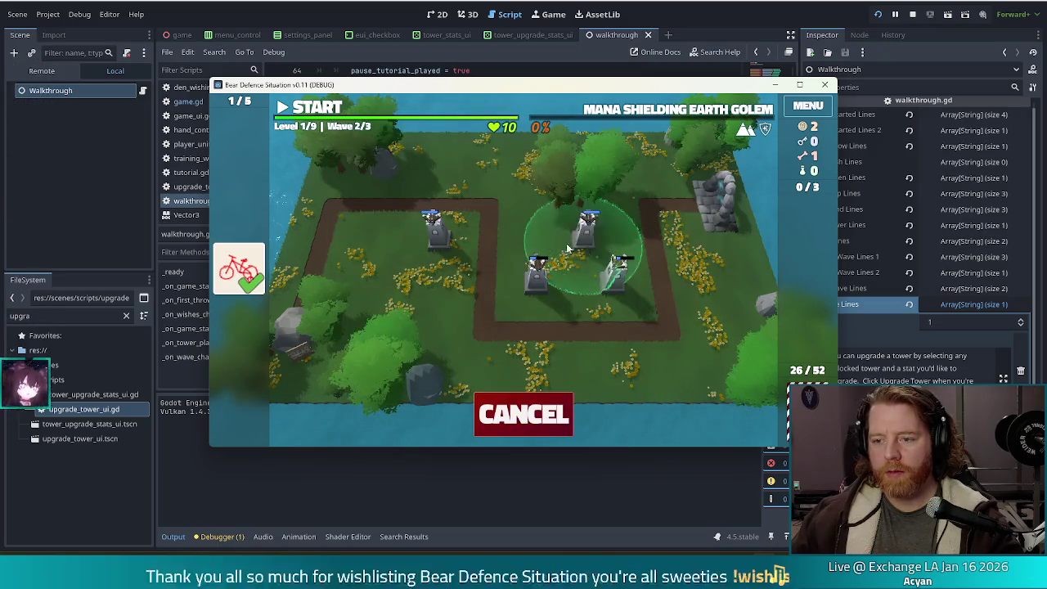
left_click(640, 283)
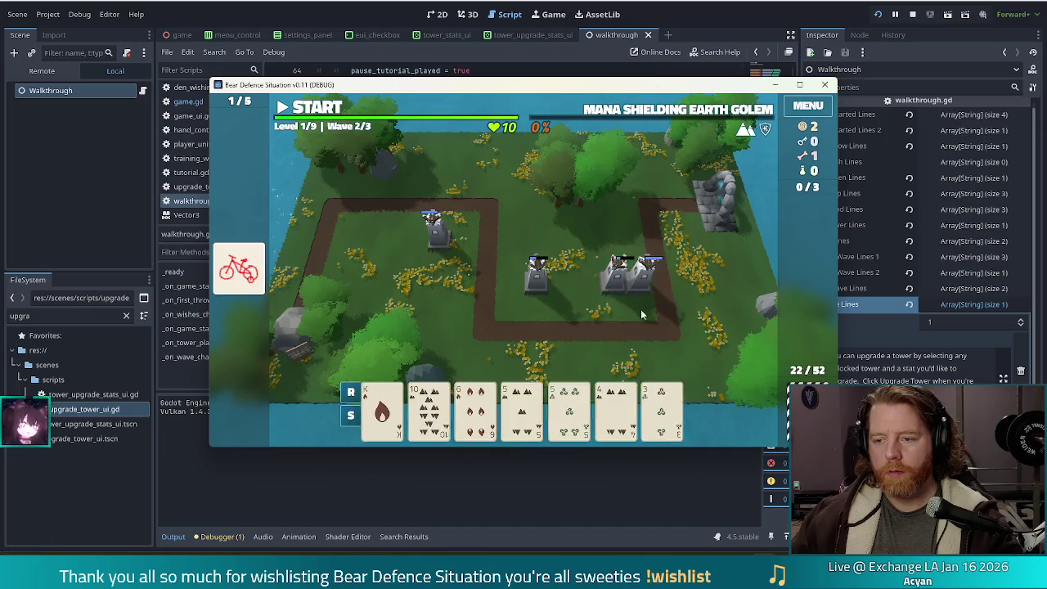
left_click(317, 108)
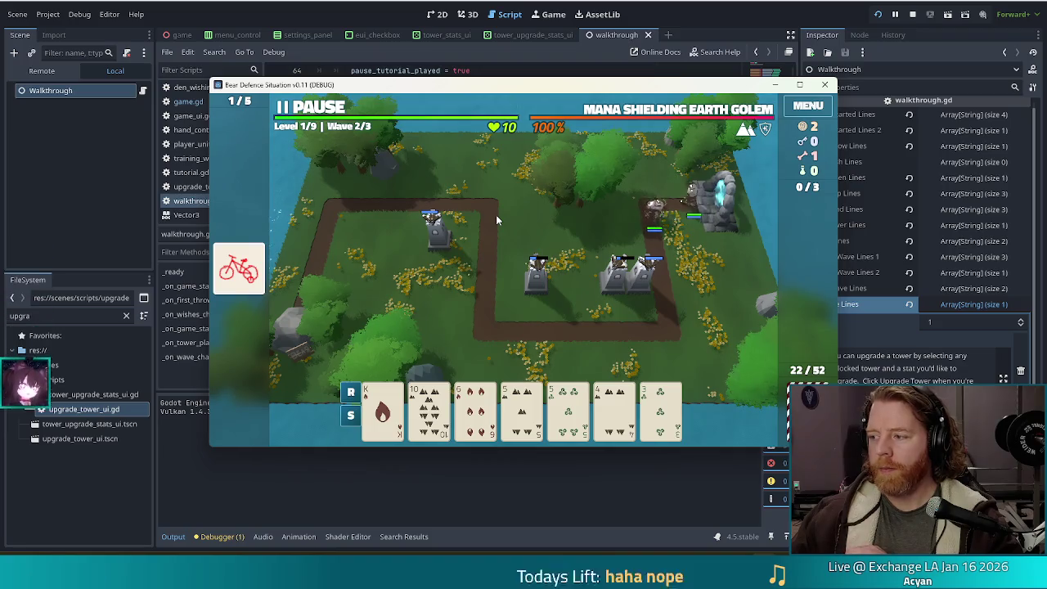
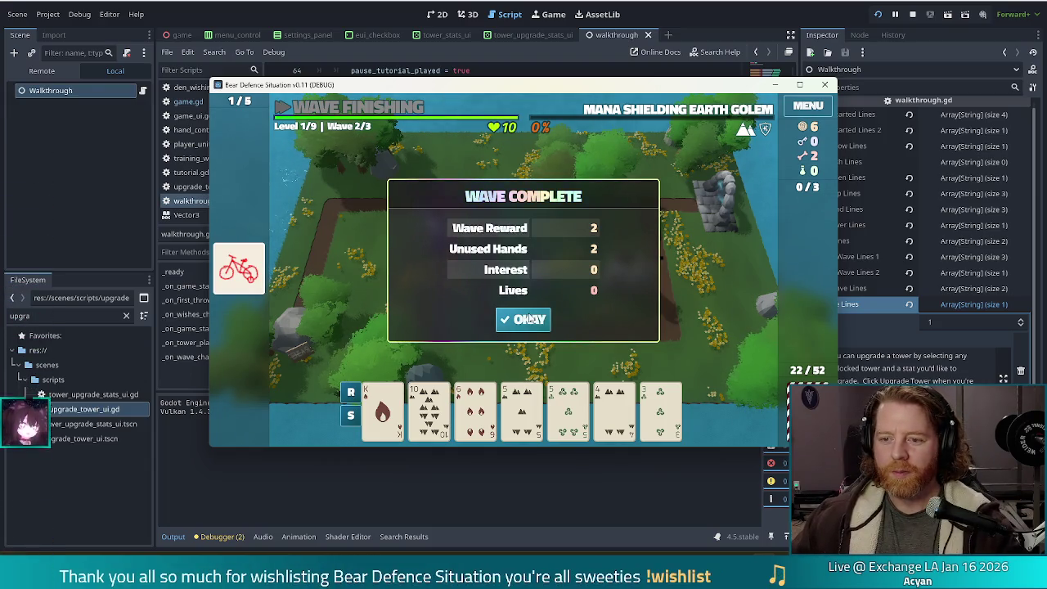
Step: Start wave 3/3, dismiss the tutorial messages, and preview a Ballista Tower from a hand card
left_click(521, 320)
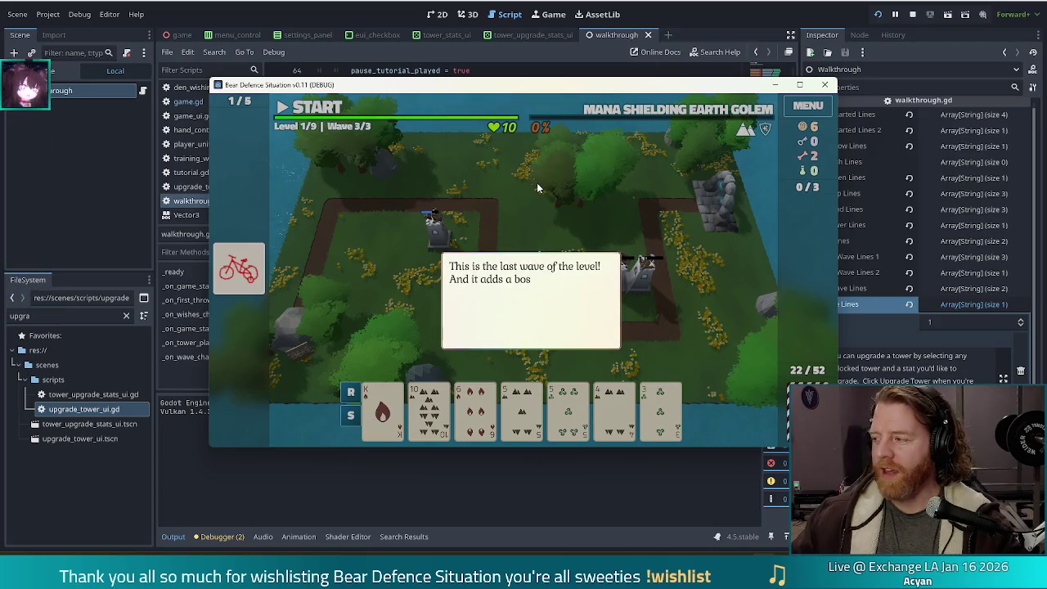
left_click(577, 217)
left_click(631, 215)
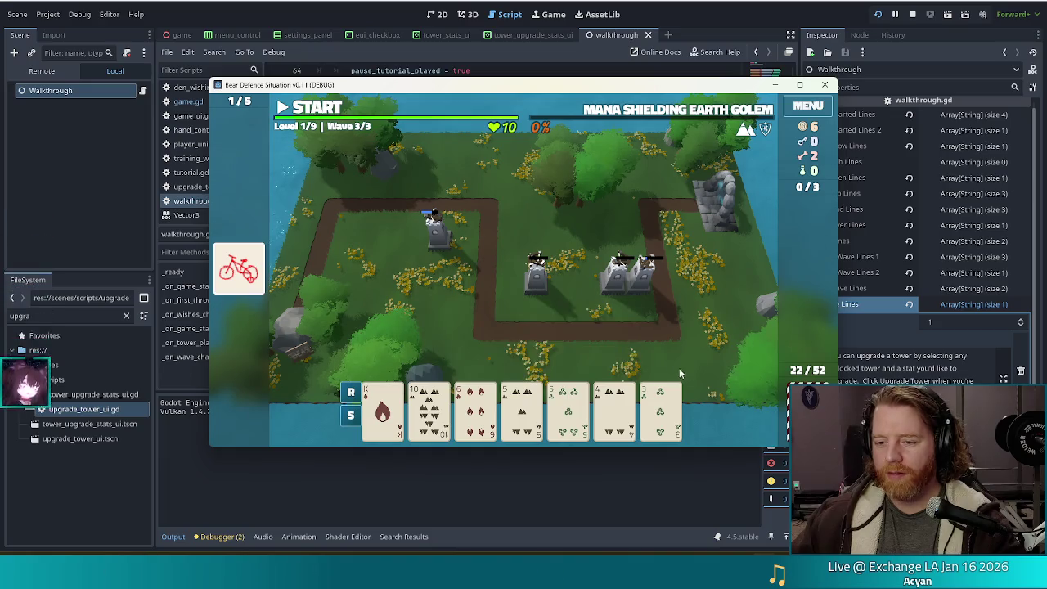
left_click(476, 405)
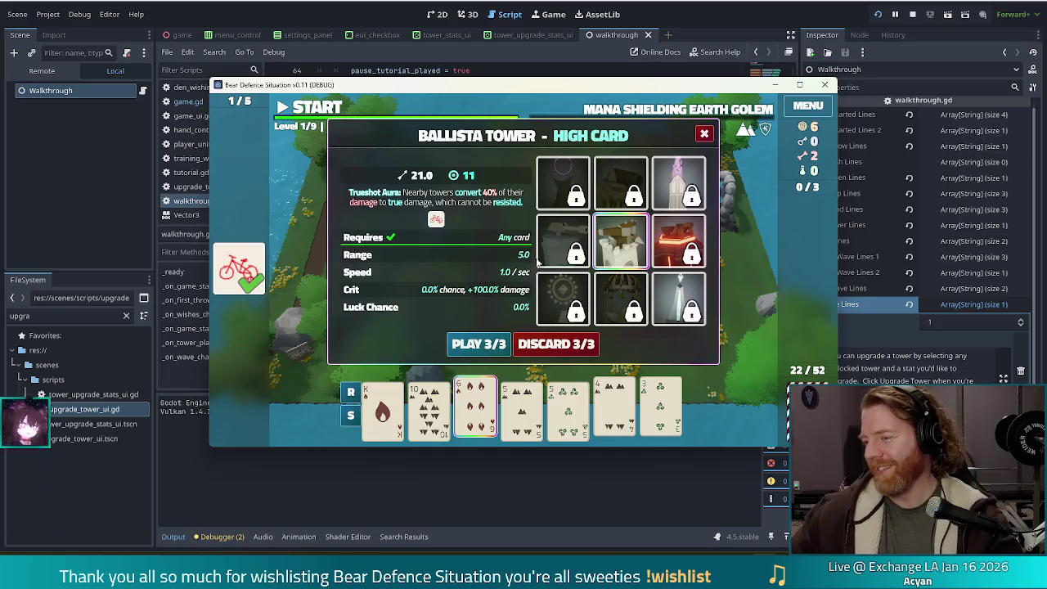
Step: Discard, then play 6-6-5-5 two pair as a Ballista Tower beside the middle towers
left_click(569, 342)
left_click(475, 405)
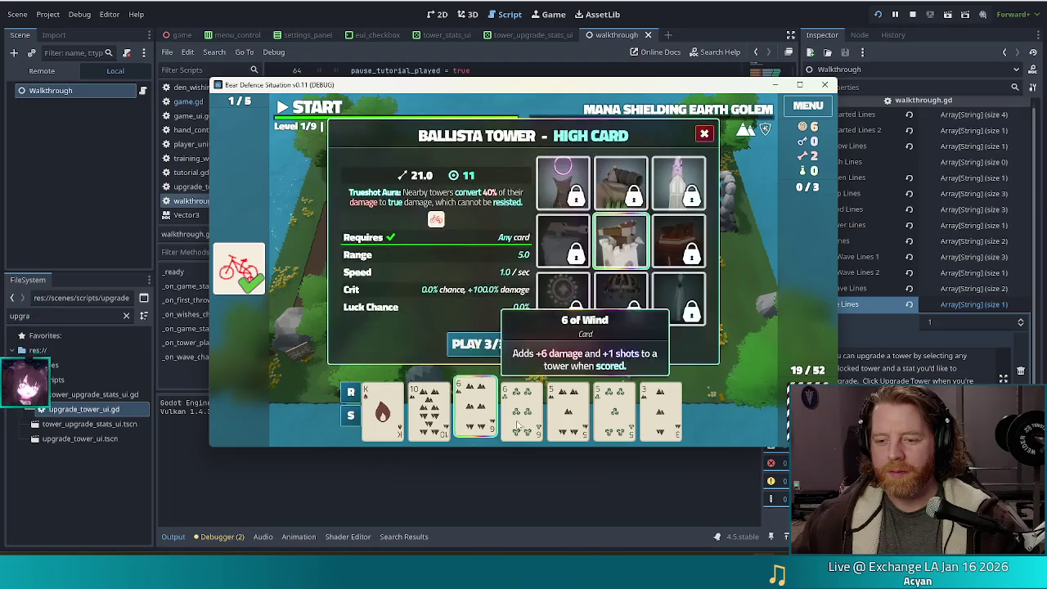
left_click(522, 405)
left_click(569, 405)
left_click(615, 405)
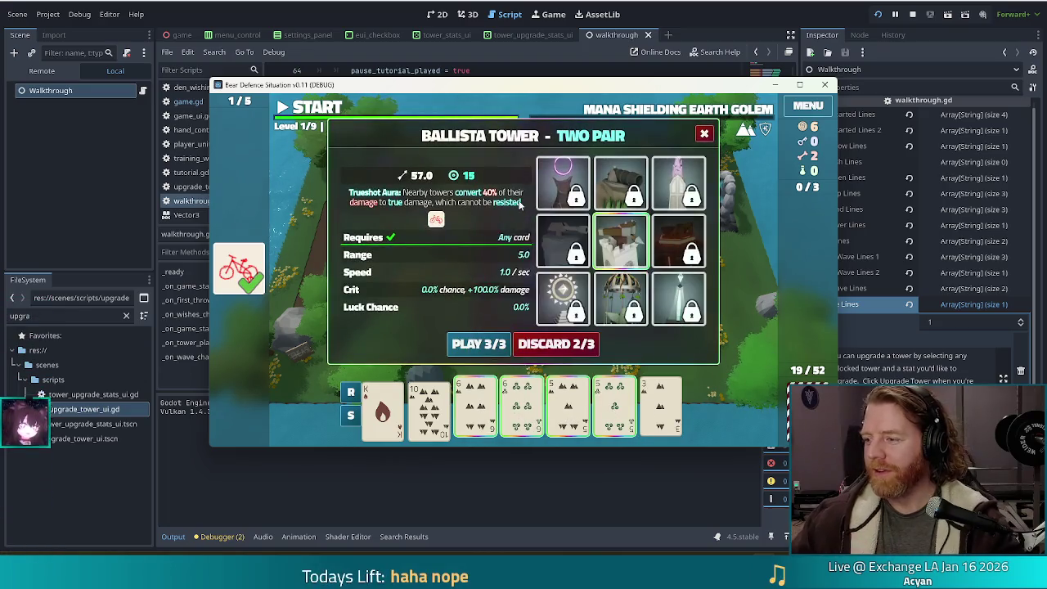
left_click(479, 344)
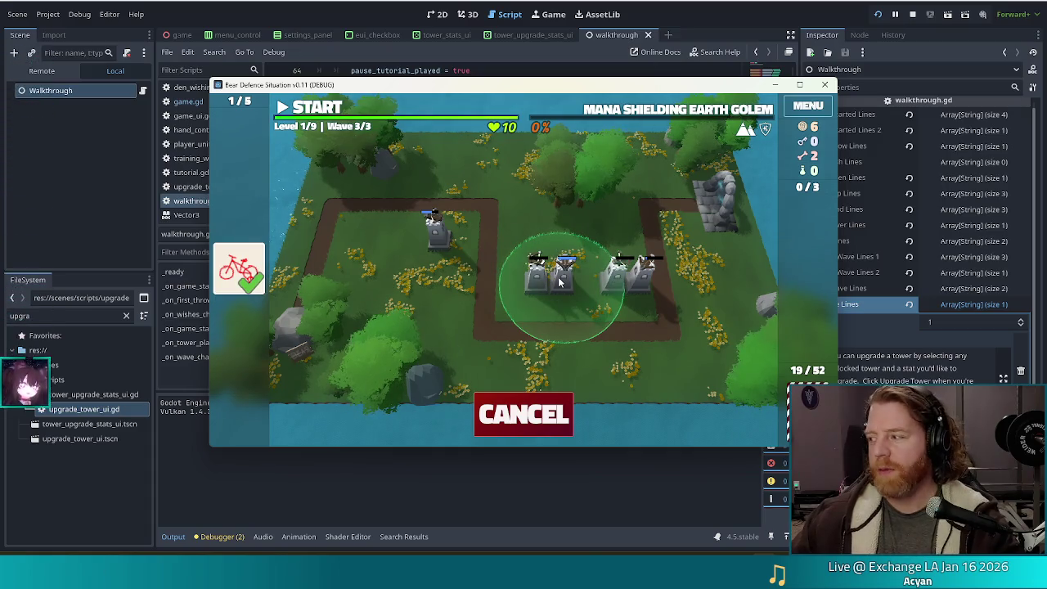
left_click(563, 278)
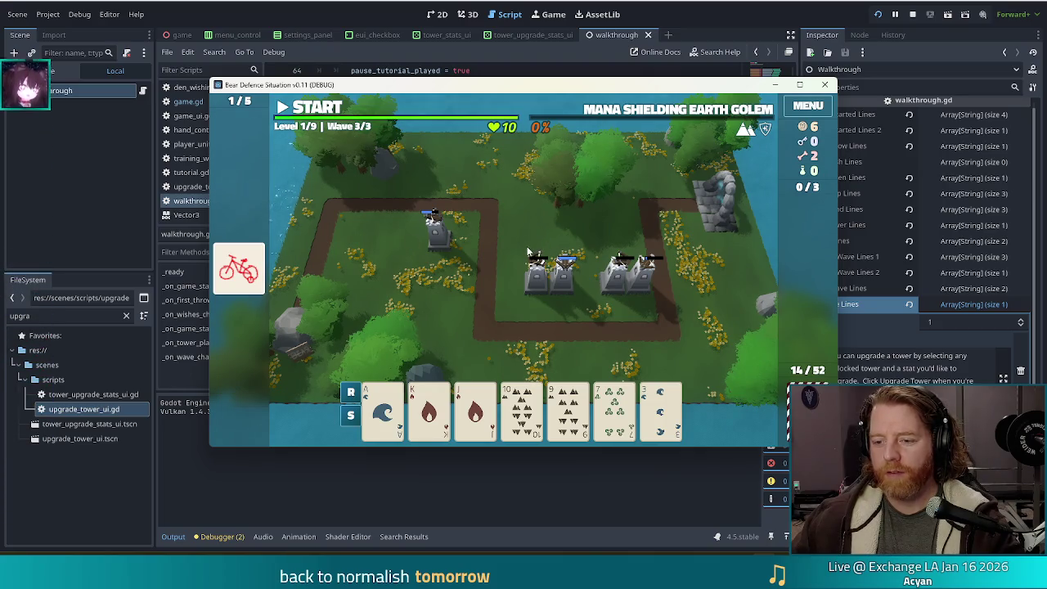
Step: Preview the next Ballista Tower from the new hand: High Card, 24.0 damage, 11 shots
left_click(548, 288)
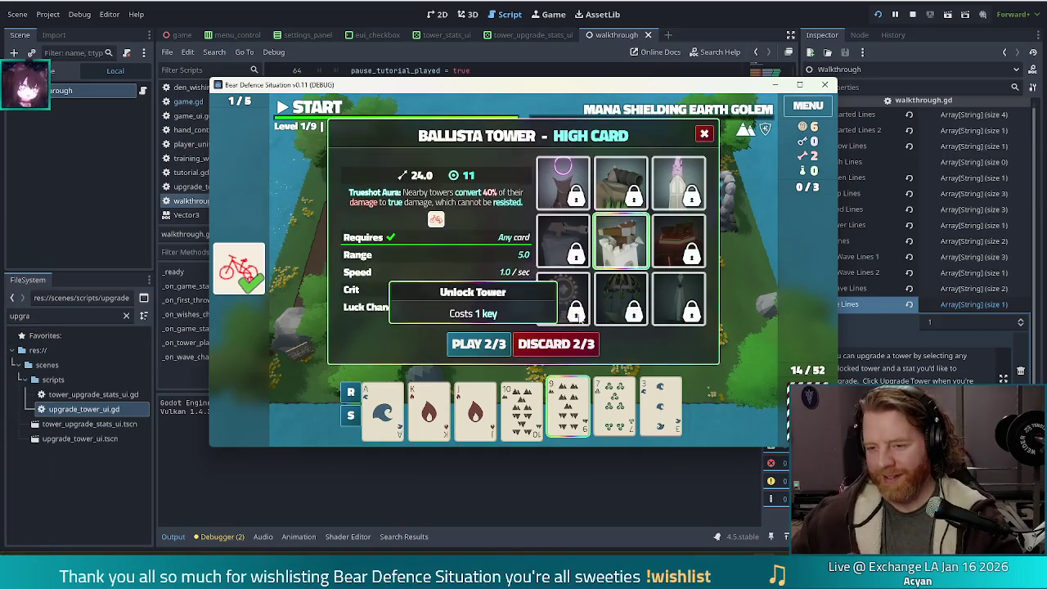
mouse_move(596, 311)
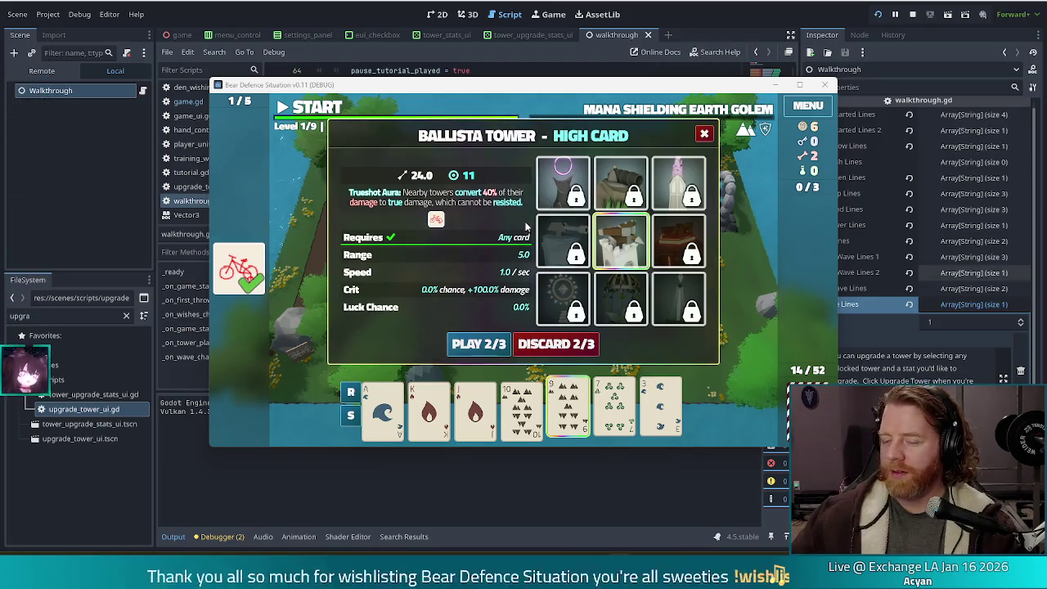
mouse_move(432, 226)
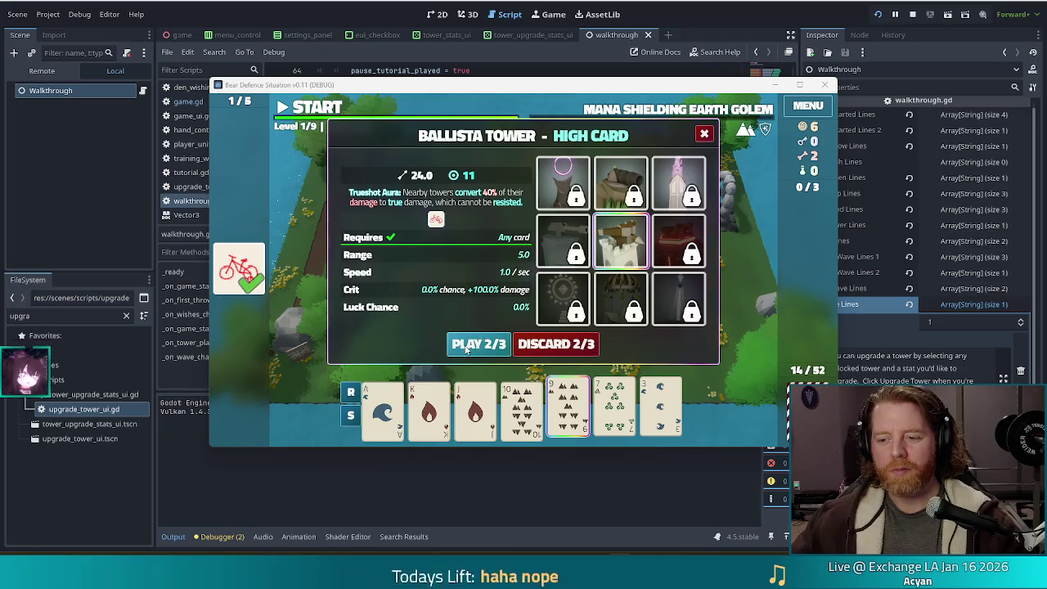
Step: Discard the 8 and 3, then play a pair of 10s as a tower by the upper-left tower
left_click(574, 344)
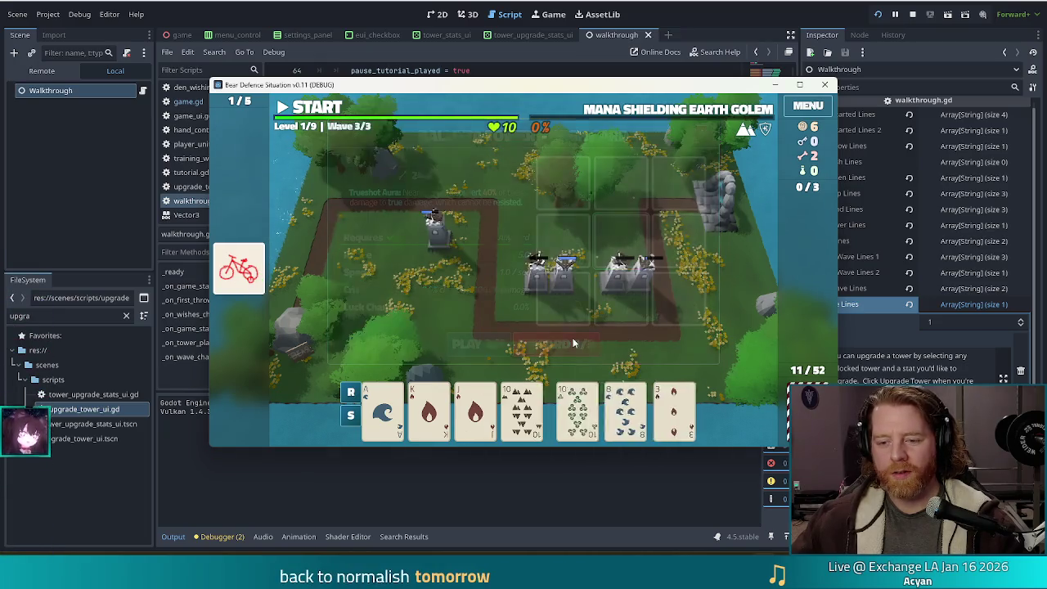
left_click(613, 391)
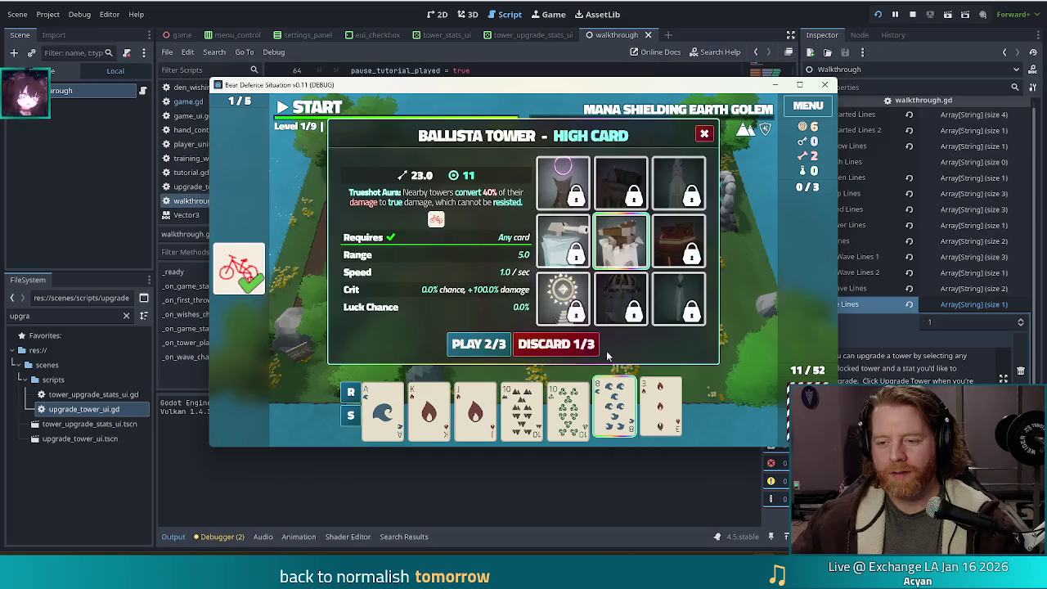
left_click(584, 344)
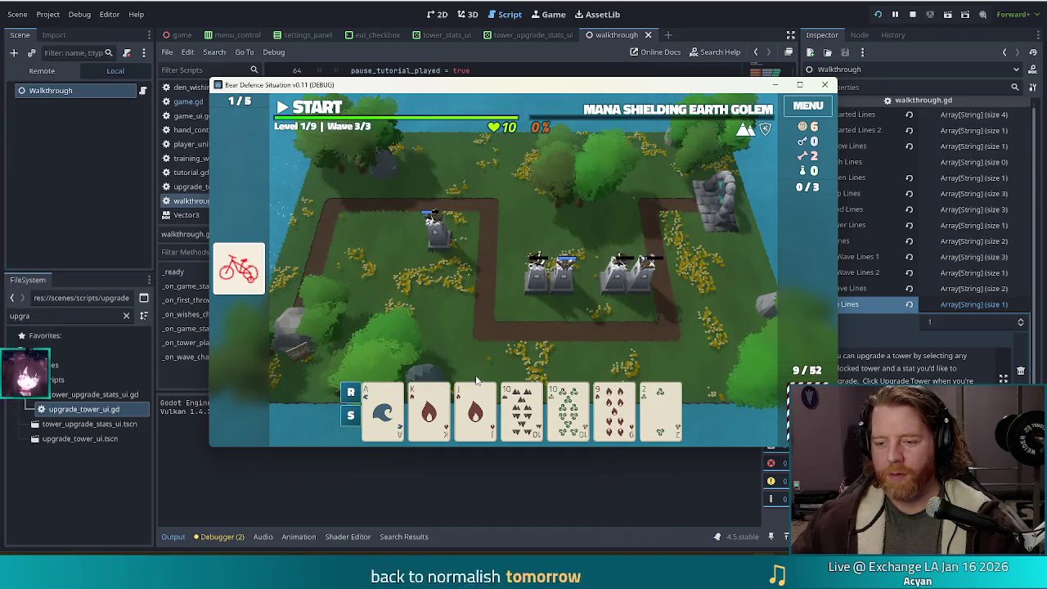
left_click(522, 409)
left_click(568, 410)
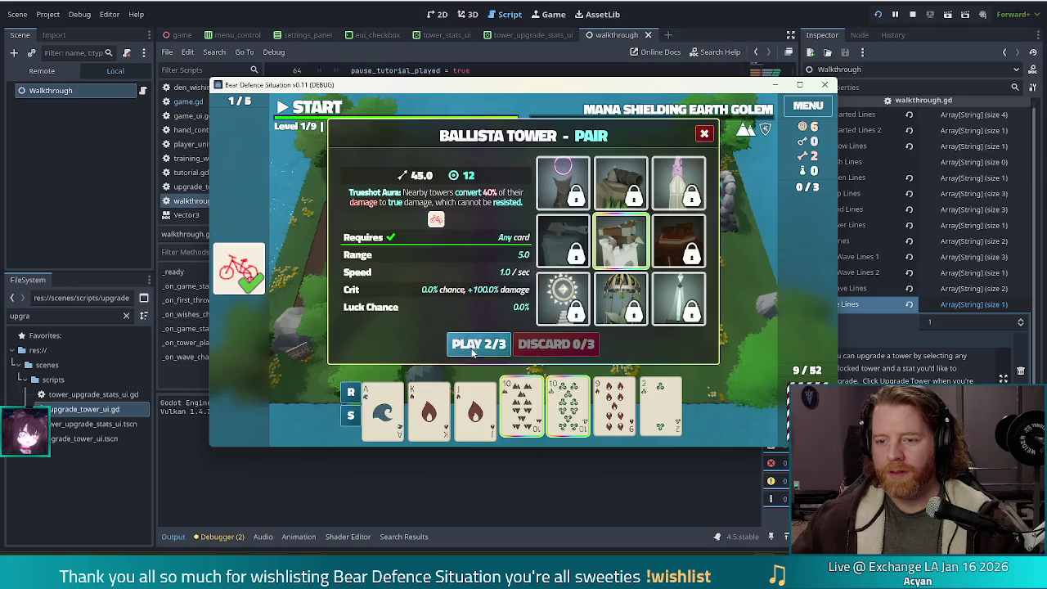
left_click(474, 345)
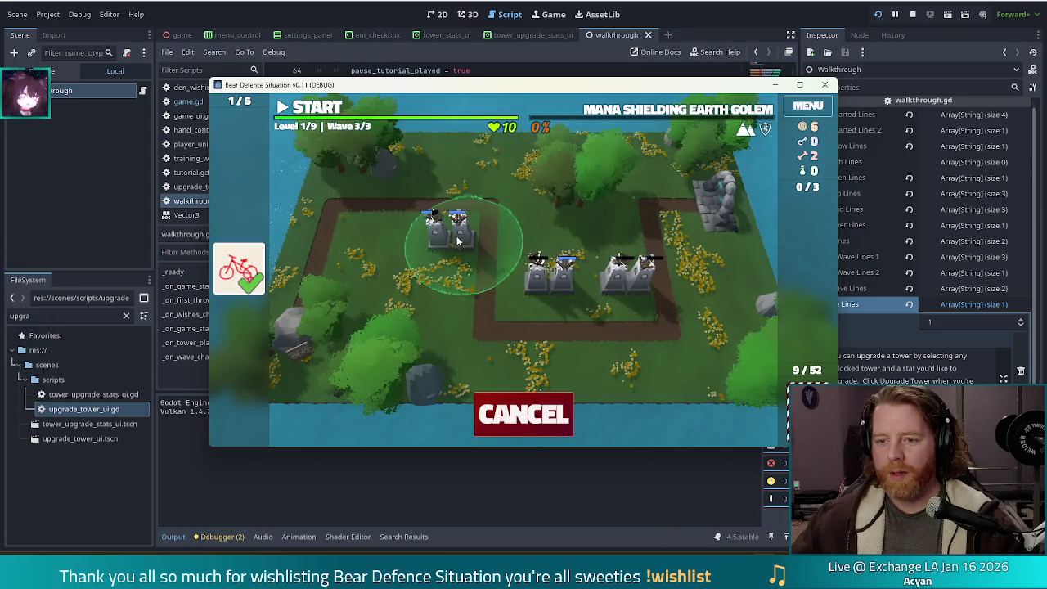
left_click(455, 239)
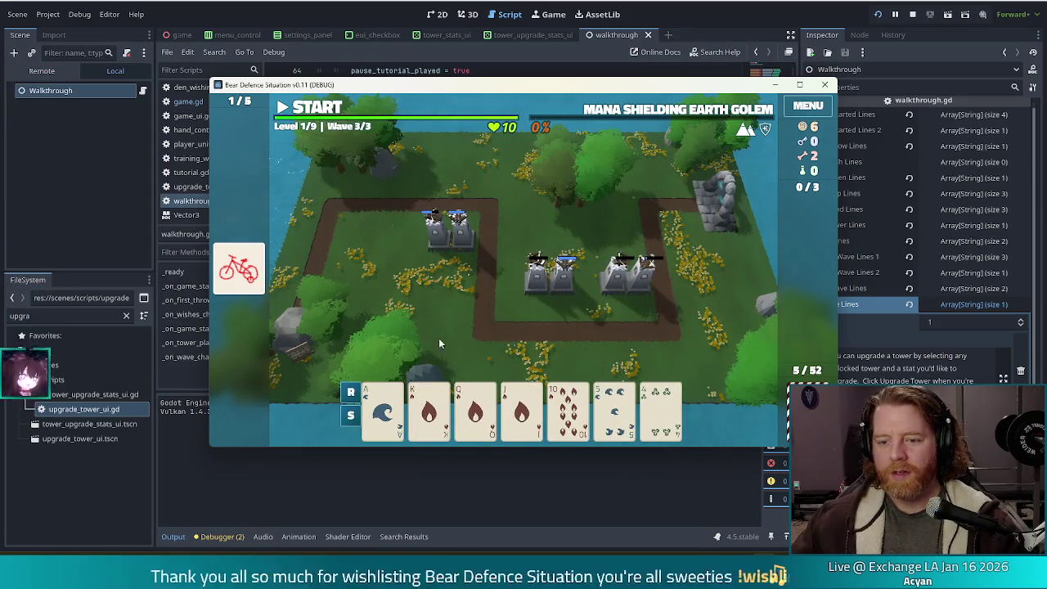
Step: Play an A-K-Q-J-10 straight as a tower in the middle row and start the final wave
left_click(475, 409)
left_click_drag(445, 414, 383, 409)
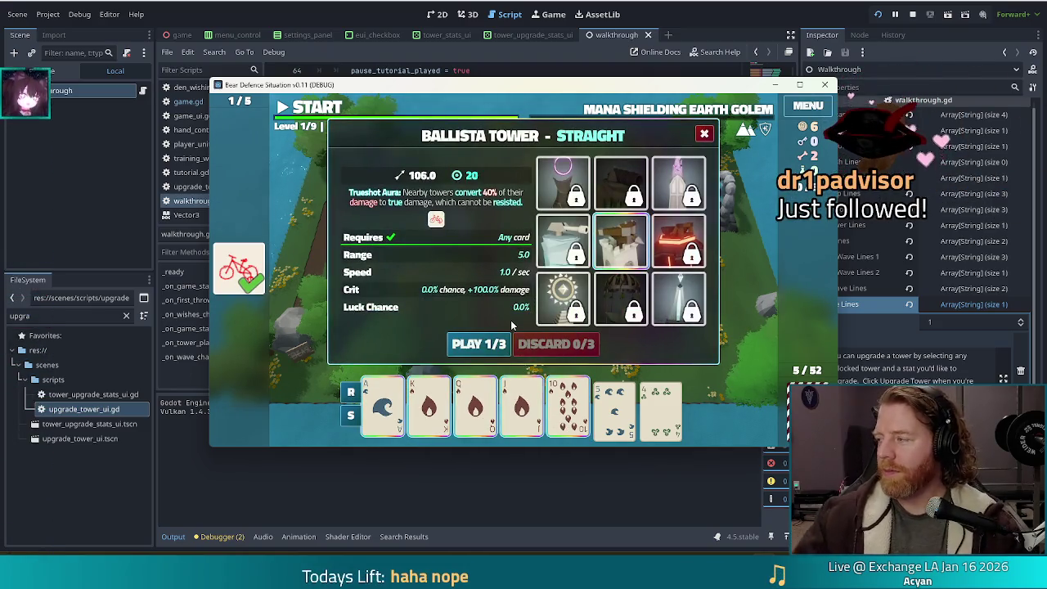
left_click(498, 342)
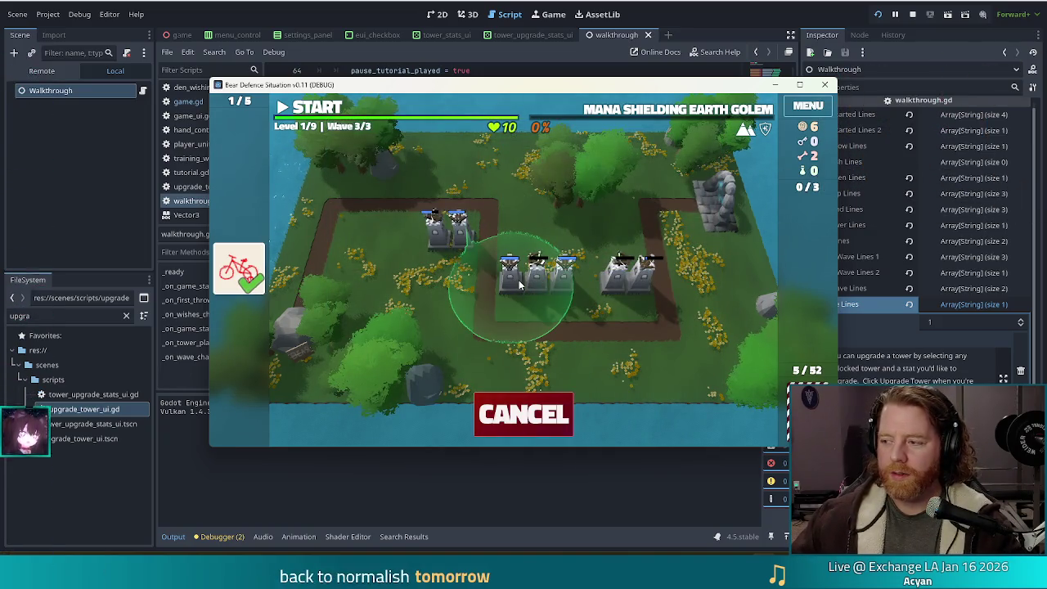
left_click(520, 284)
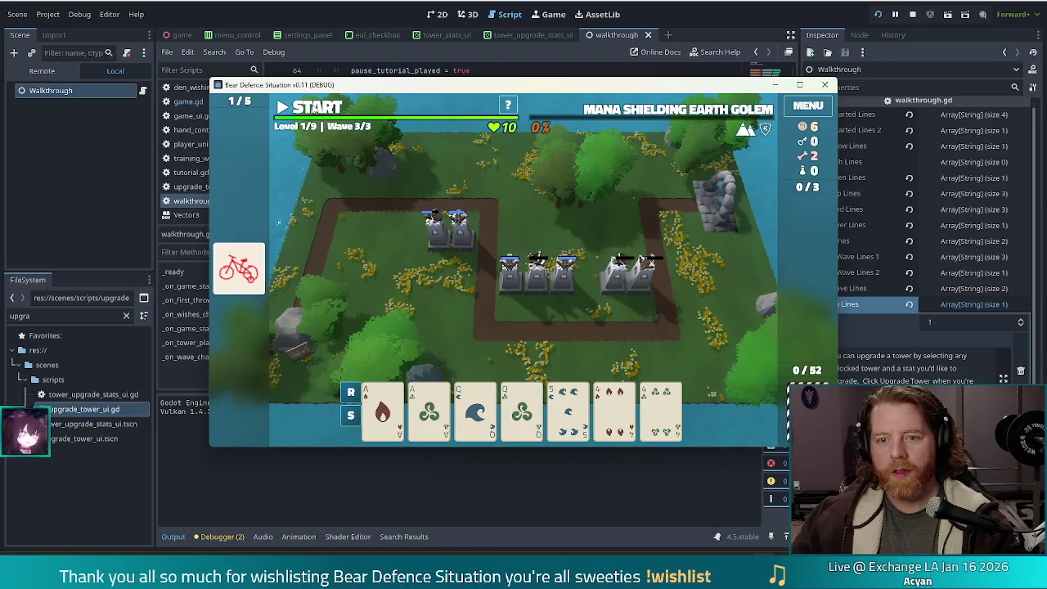
left_click(509, 274)
left_click(319, 108)
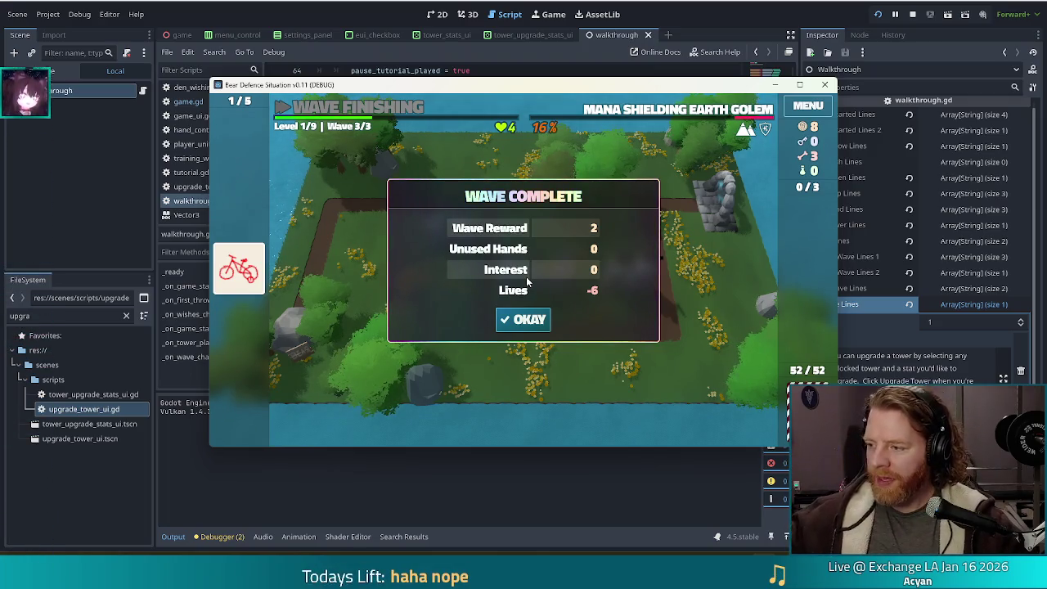
Step: Accept the wave 3/3 Wave Complete summary once the wave finishes with 4 lives left
left_click(528, 321)
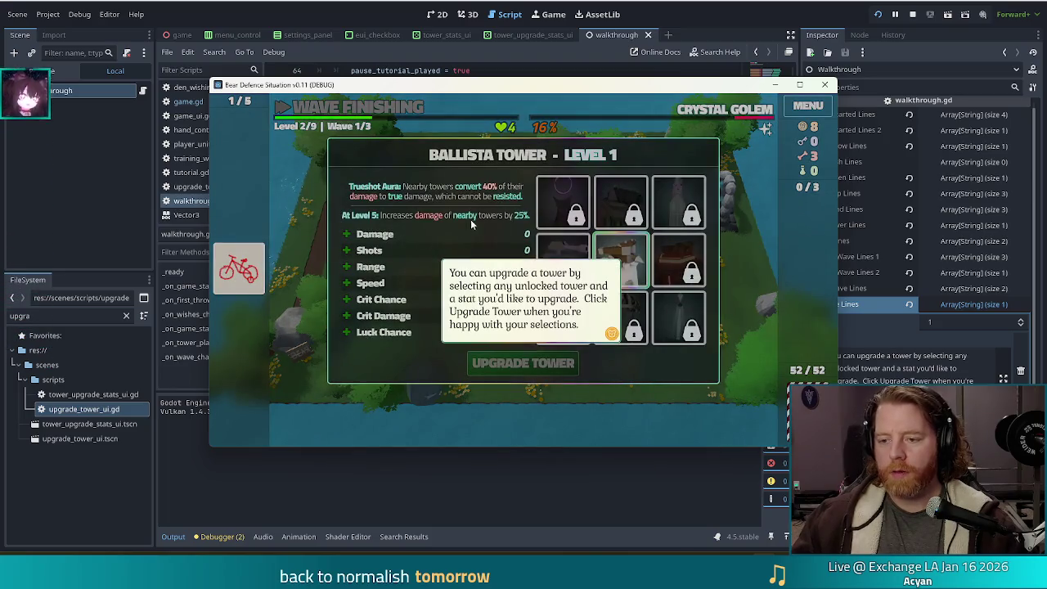
Step: Close the tutorial, upgrade the Ballista Tower to level 2 with added Shots, and return to the editor
left_click(434, 259)
left_click(401, 252)
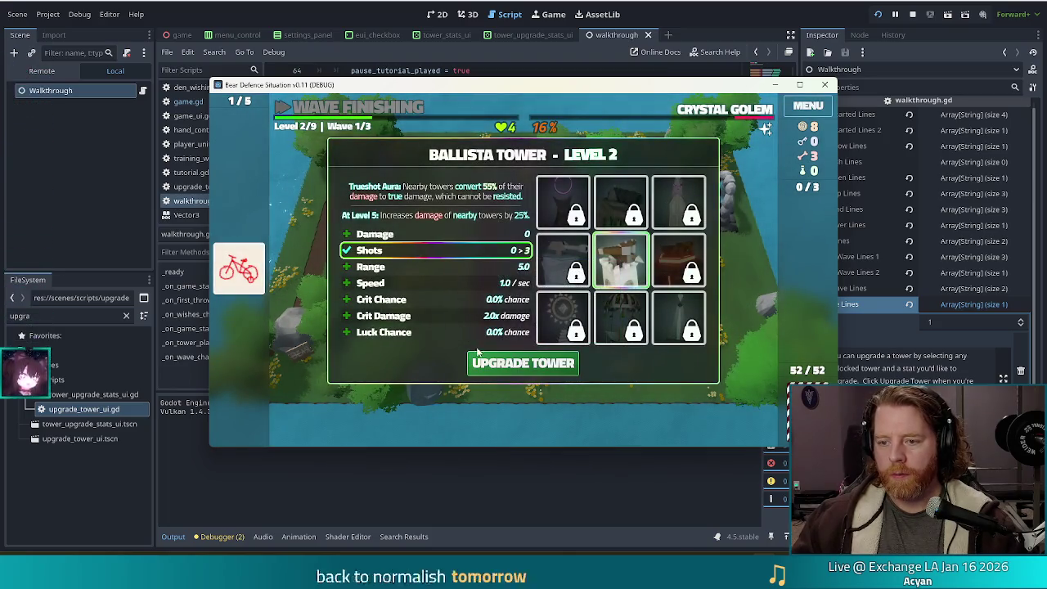
left_click(575, 366)
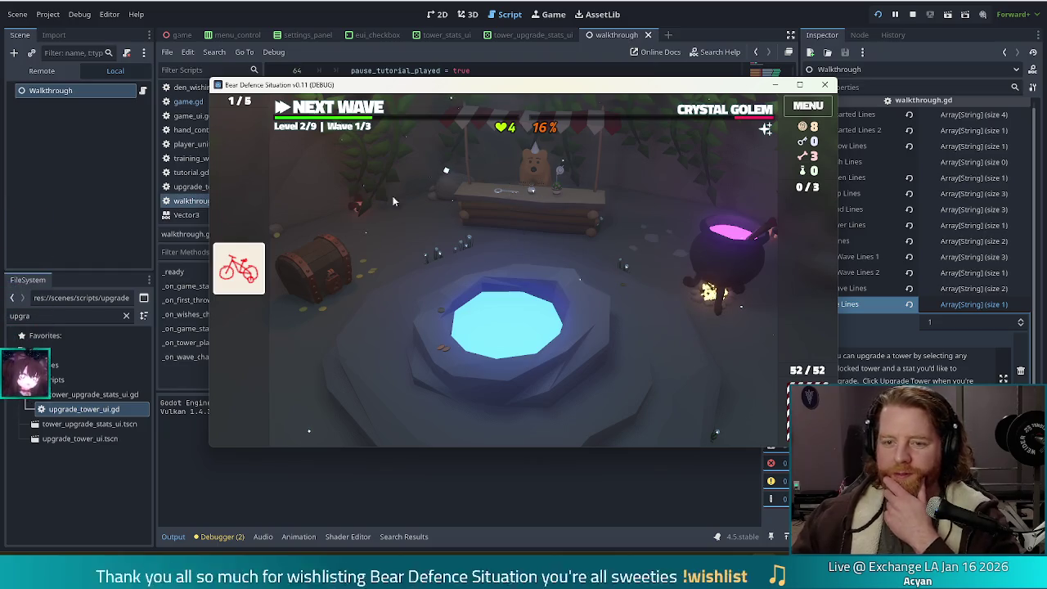
key("alt+Tab")
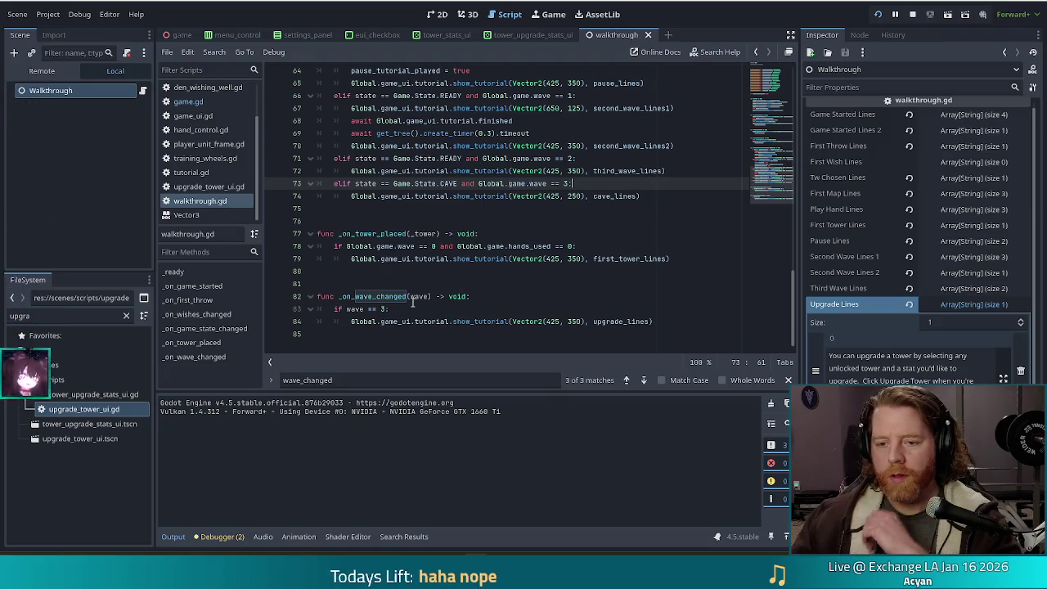
Step: Review the cave_lines branch on lines 73–74 and expand the Walkthrough node's empty Cave Lines array
left_click_drag(328, 296, 437, 332)
left_click(443, 184)
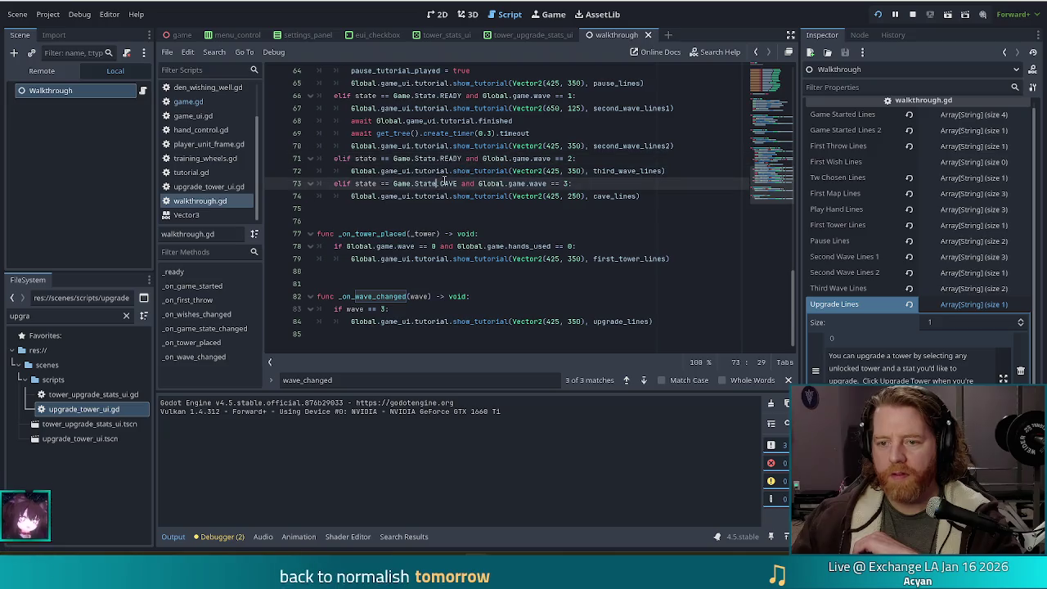
left_click(641, 197)
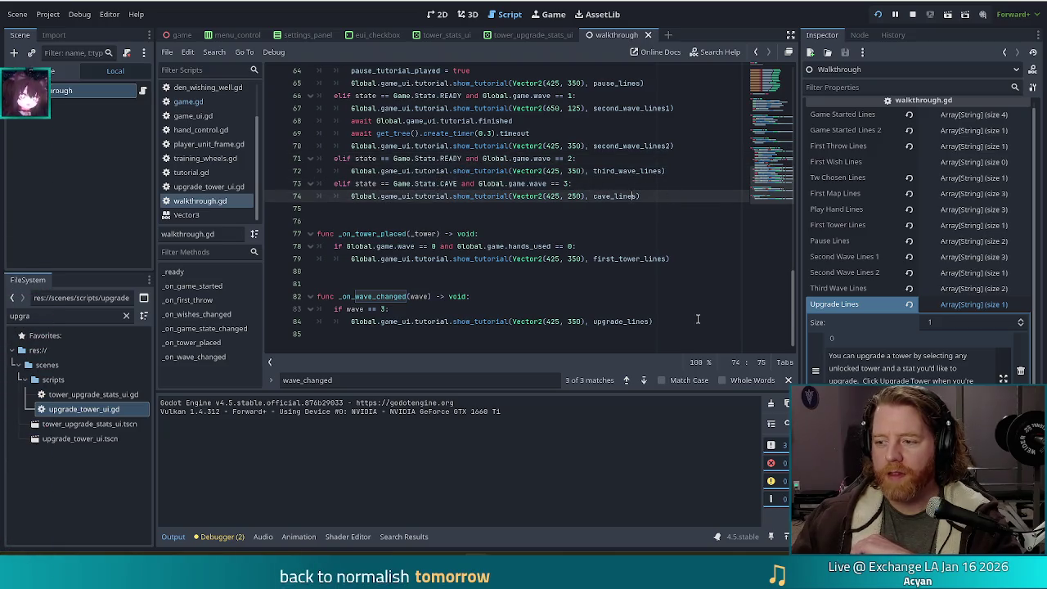
left_click(970, 327)
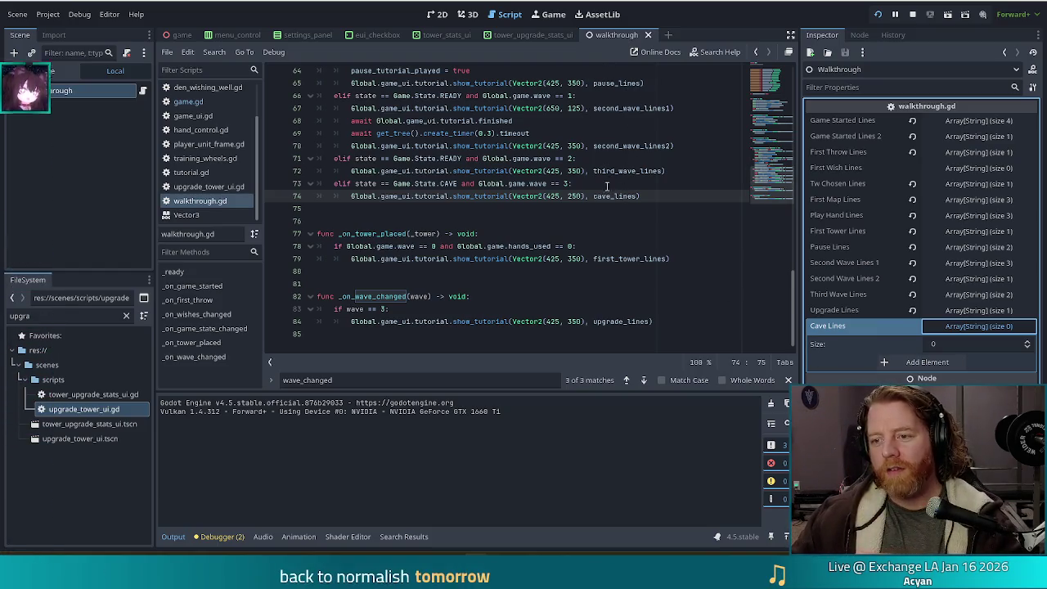
Step: Add a Cave Lines entry reading 'You did it! You made it through a whole level.'
double_click(622, 196)
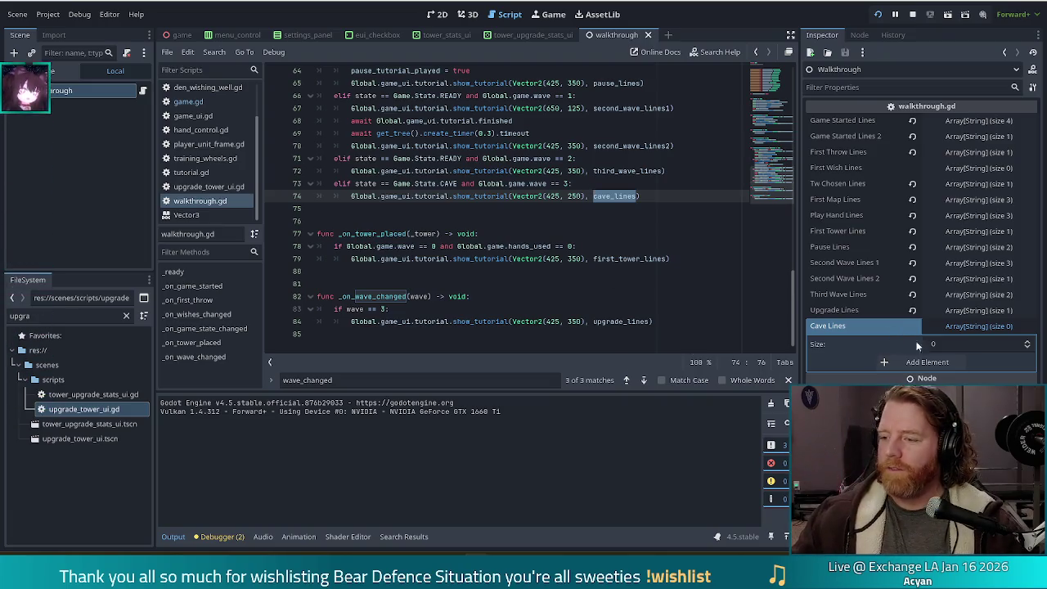
left_click(928, 362)
left_click(929, 378)
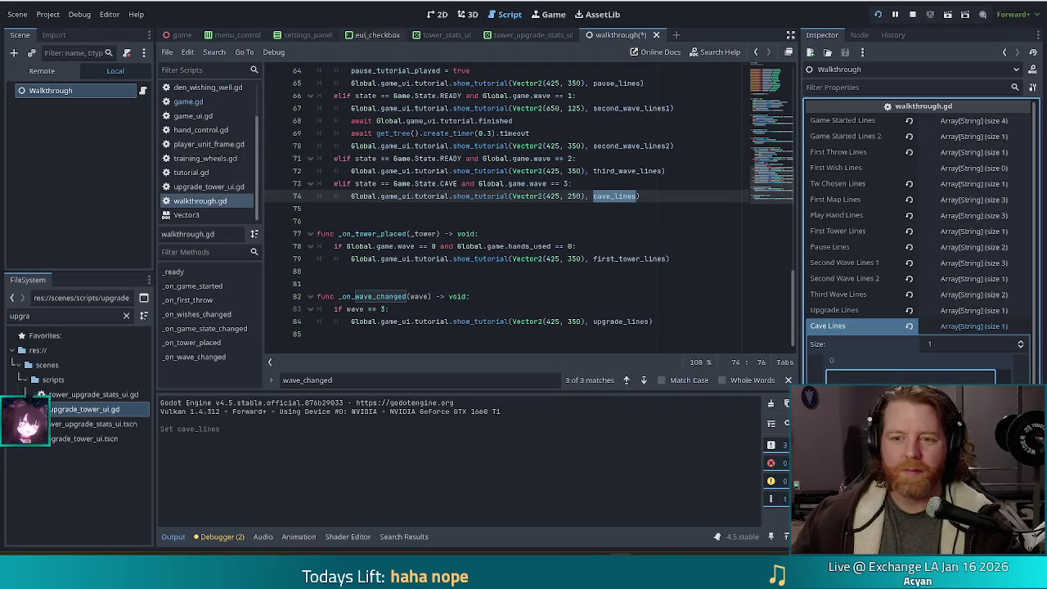
left_click(618, 195)
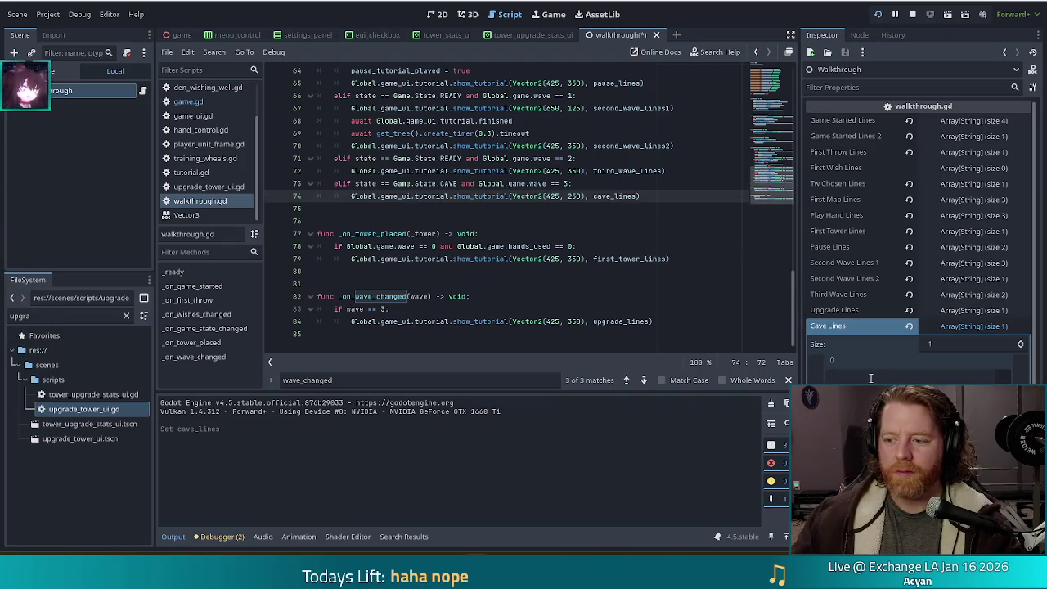
left_click(909, 377)
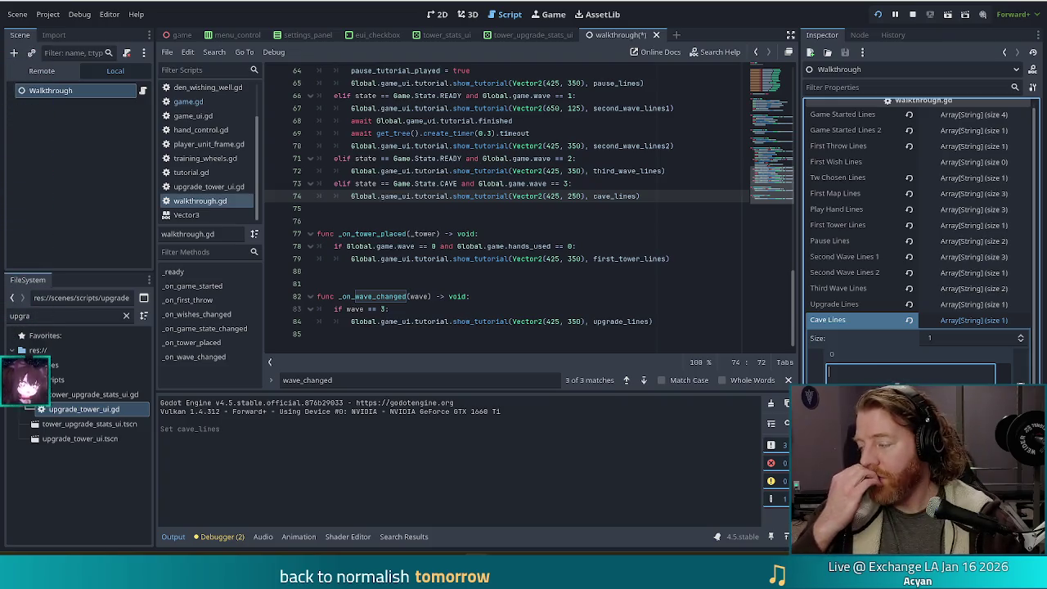
type("YOu")
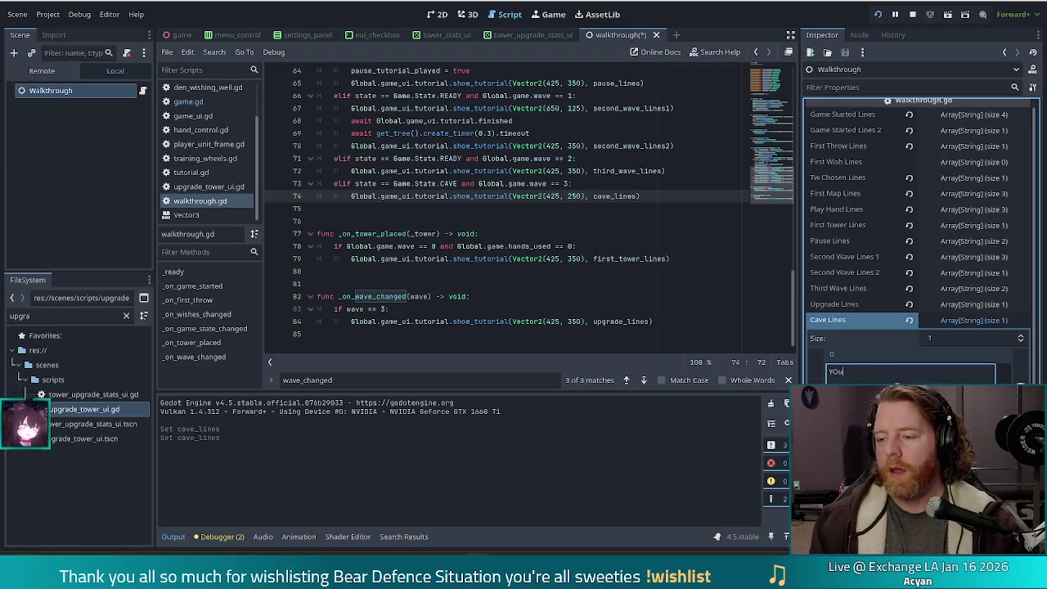
type(" did it")
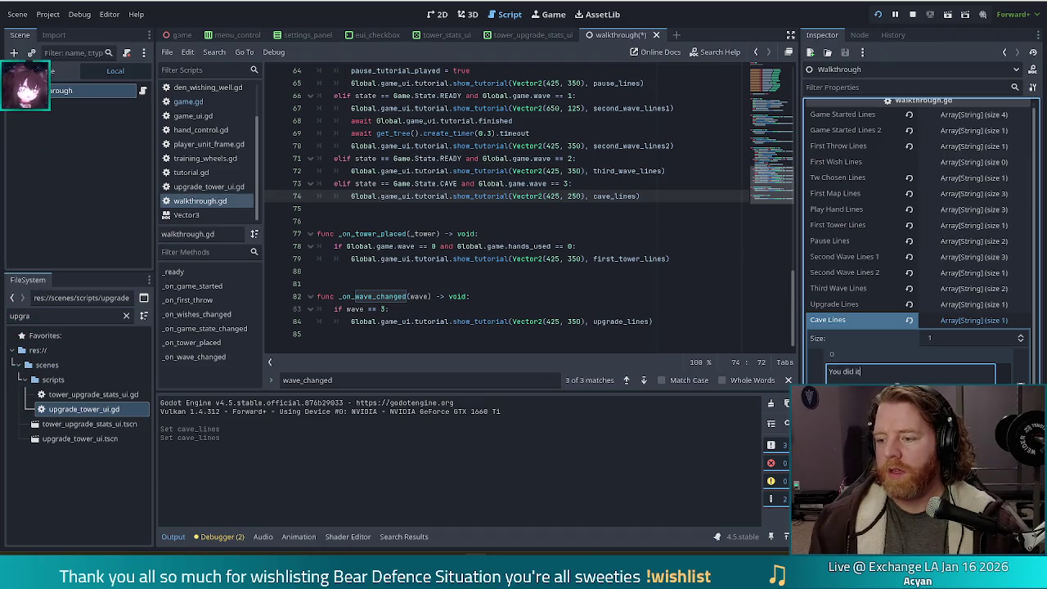
type("! You made")
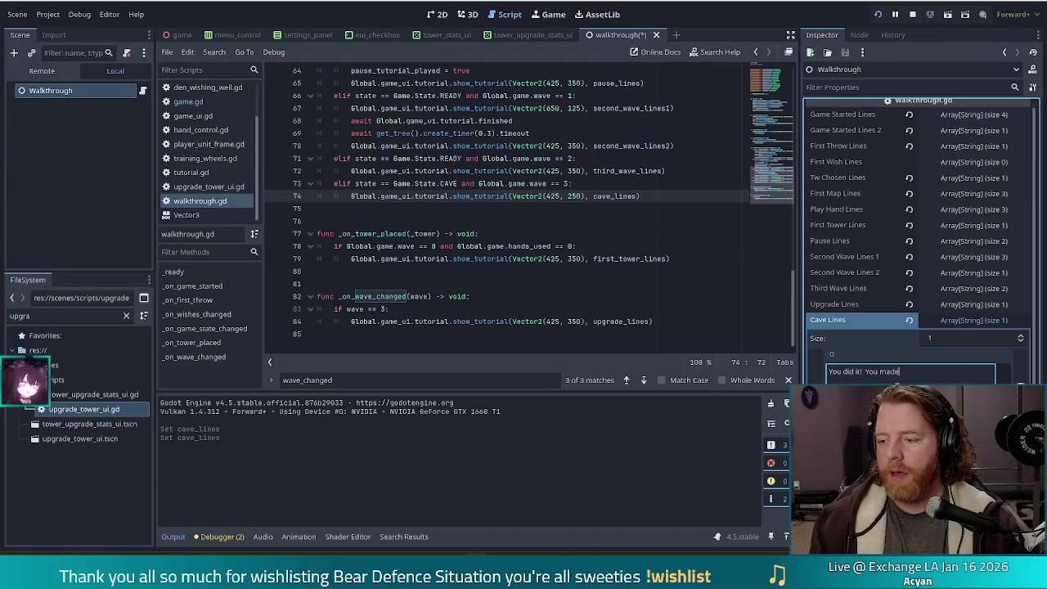
type(" it through a whole level.")
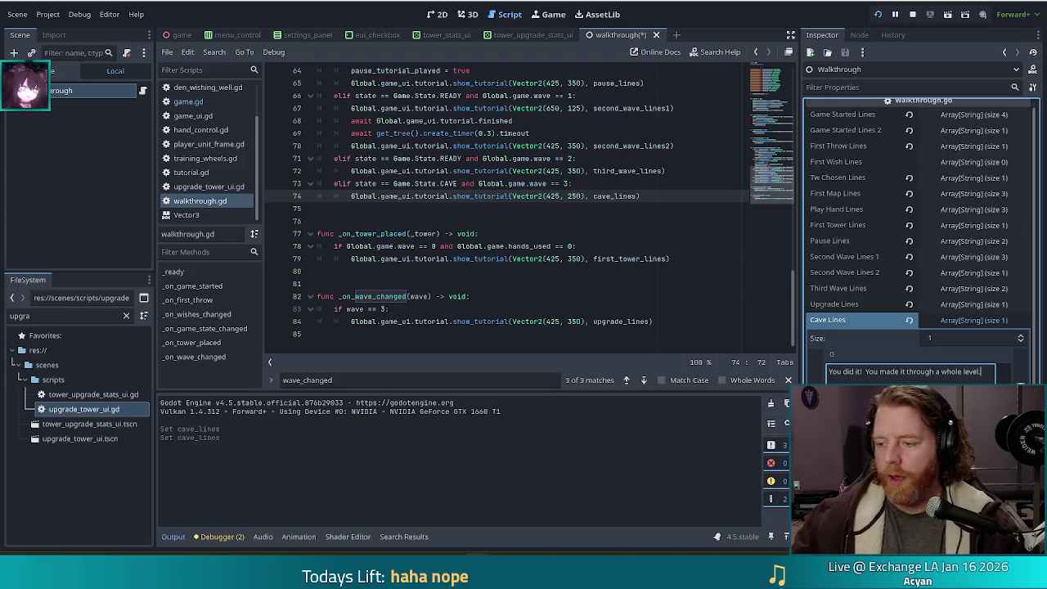
Step: Add a second Cave Lines message about cave upgrades now that you're back, then save walkthrough.gd
left_click(912, 401)
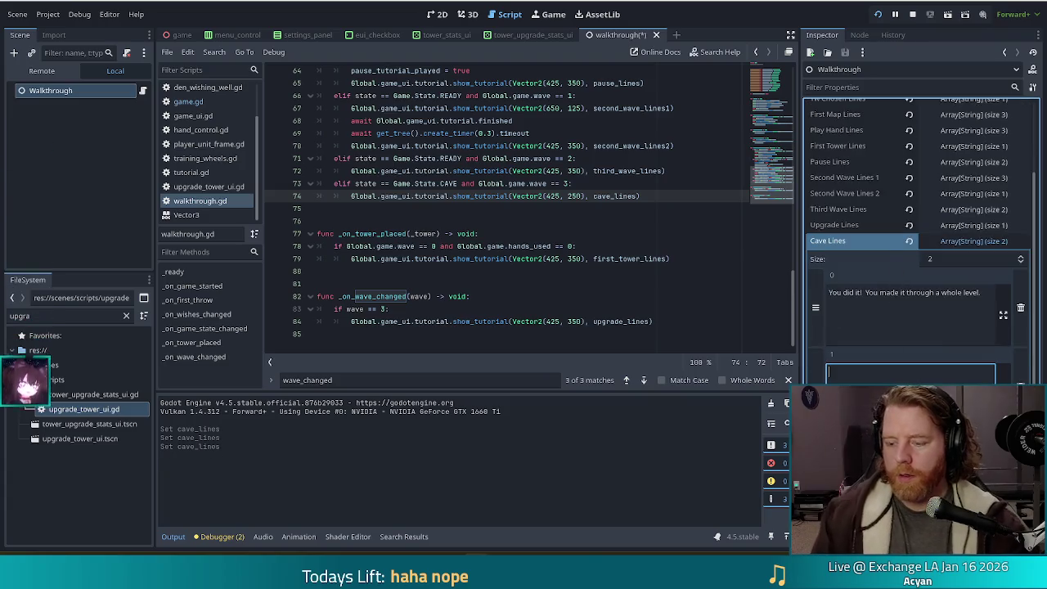
type("Now that you're back in the cave, there are")
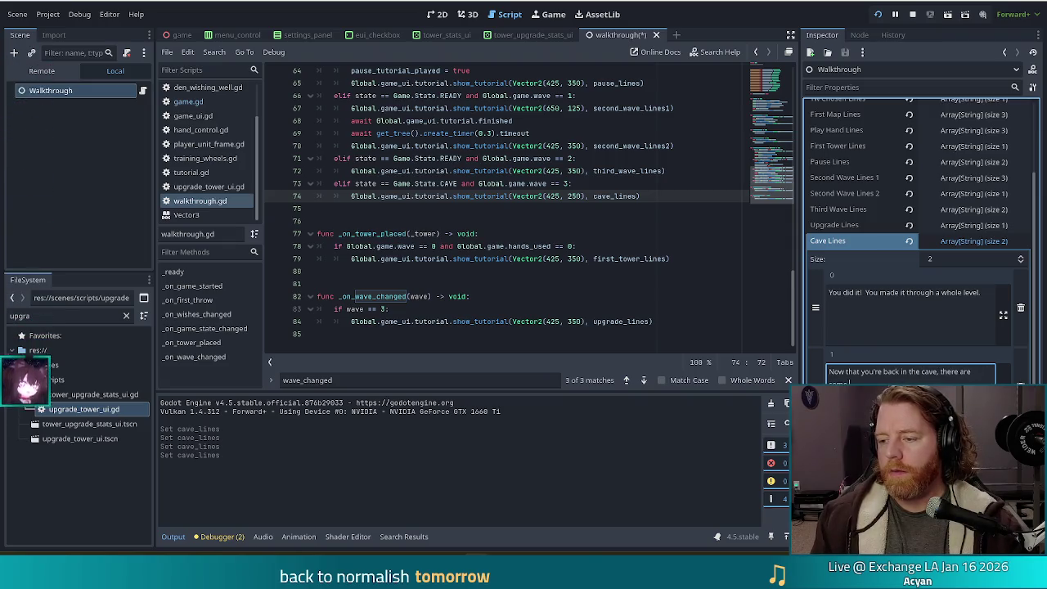
type("other upgrades you should know about!")
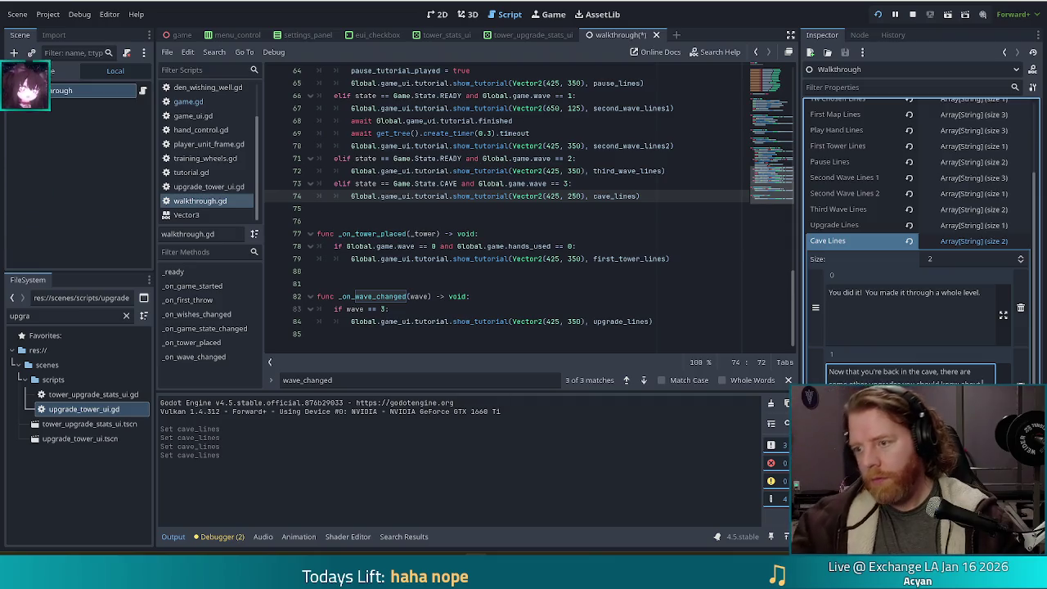
left_click(901, 306)
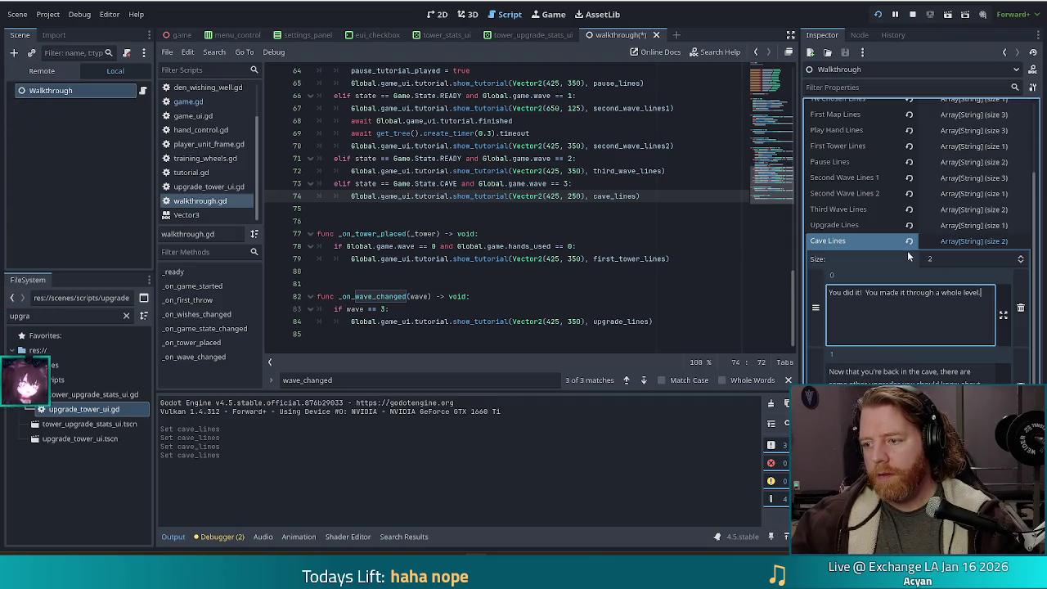
left_click(973, 240)
left_click(479, 233)
key("ctrl+s")
Step: Duplicate the cave_lines export line and rename the copy to cauldron_lines
scroll(778, 173, "up", 15)
left_click_drag(540, 284, 560, 270)
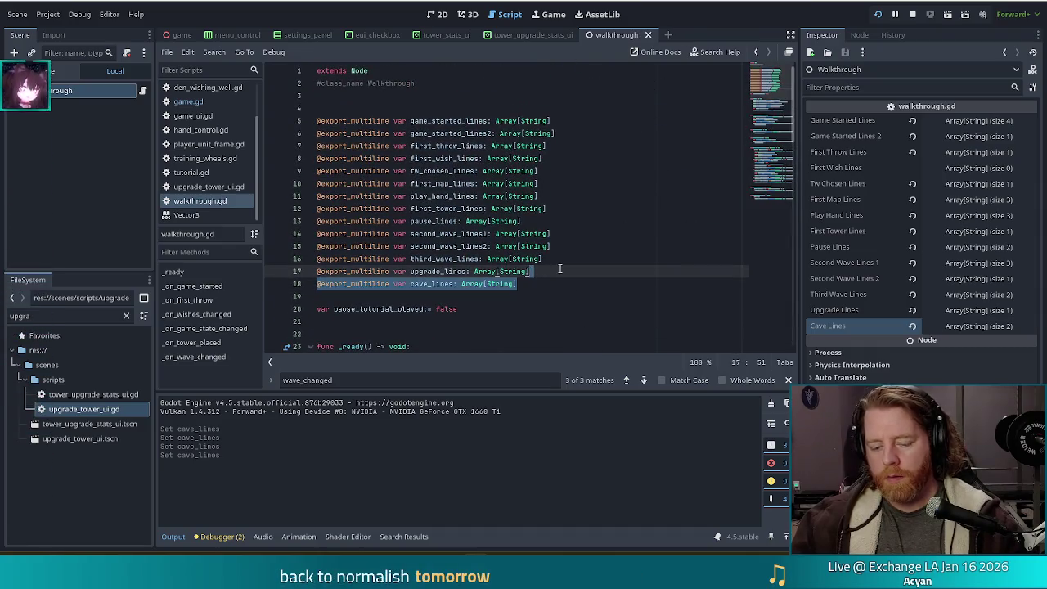
key("ctrl+shift+d")
key("BackSpace")
key("BackSpace")
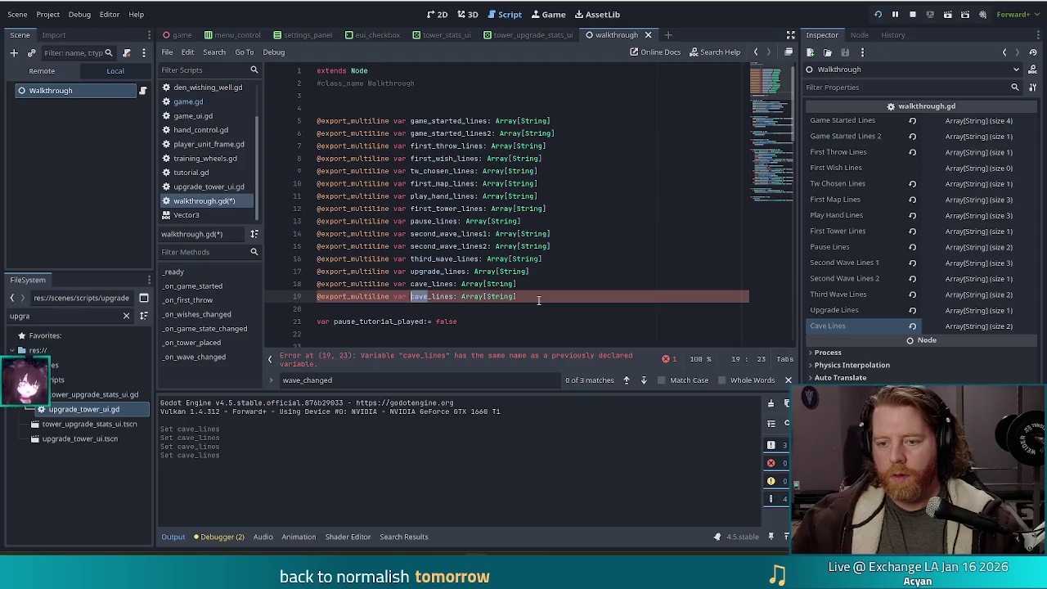
type("uldron")
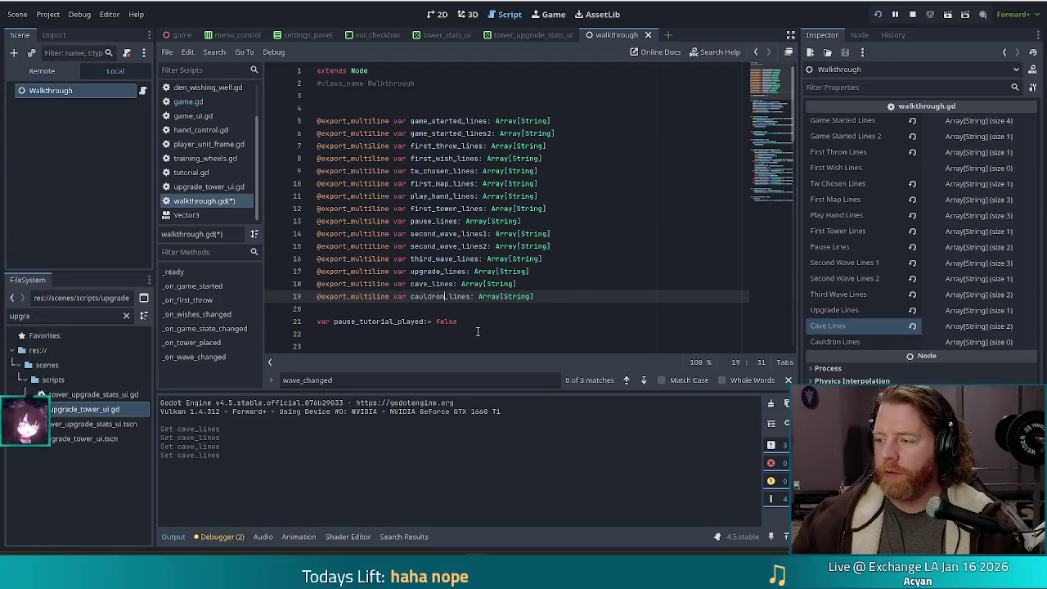
left_click(982, 342)
Step: Add a first empty element to Cauldron Lines and begin editing element 0
left_click(916, 378)
scroll(927, 293, "down", 1)
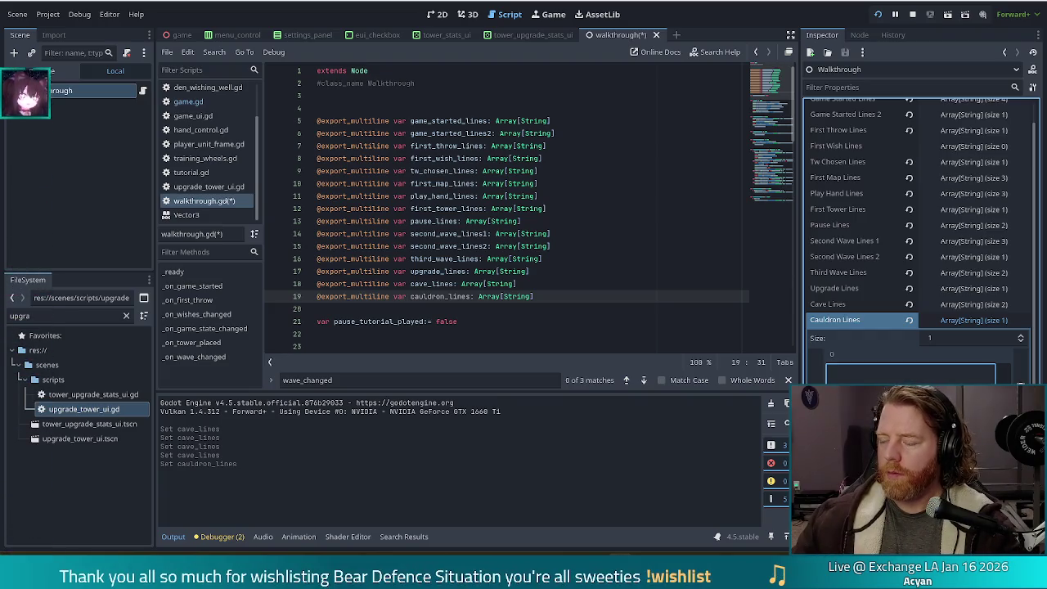
left_click(590, 298)
left_click(909, 372)
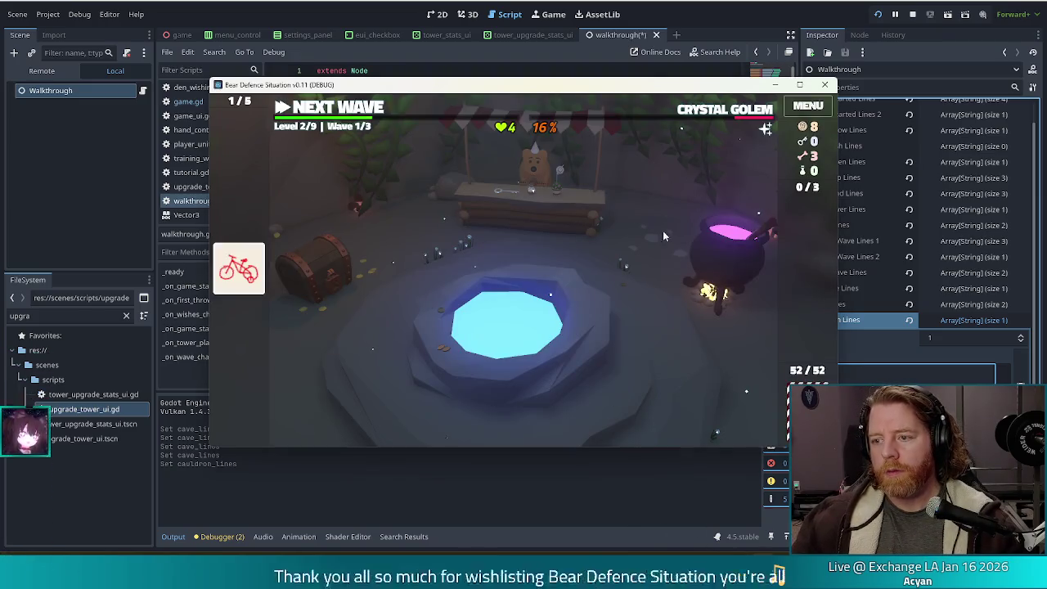
left_click(728, 240)
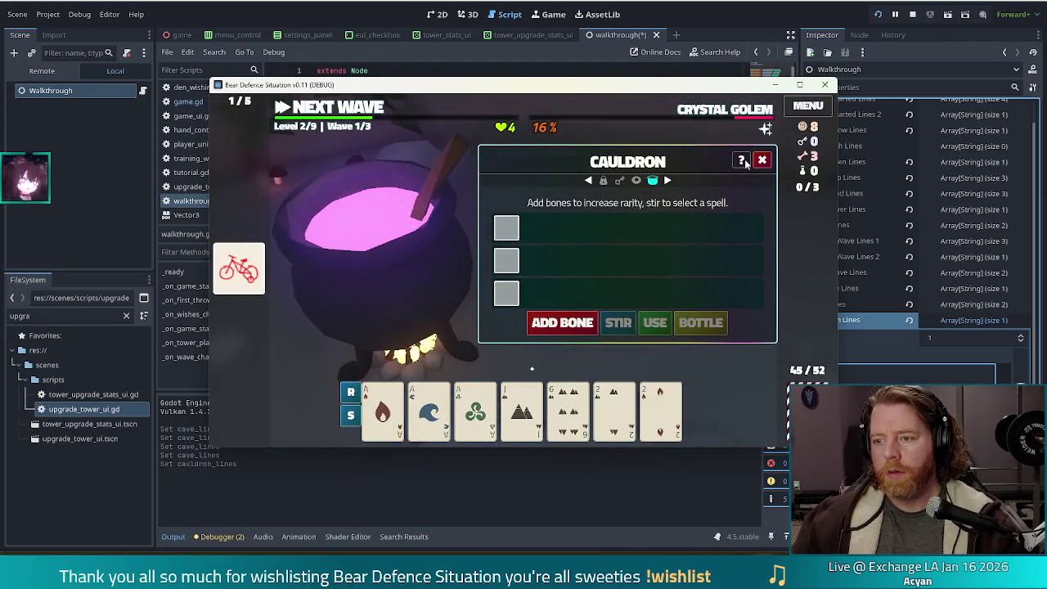
left_click(743, 162)
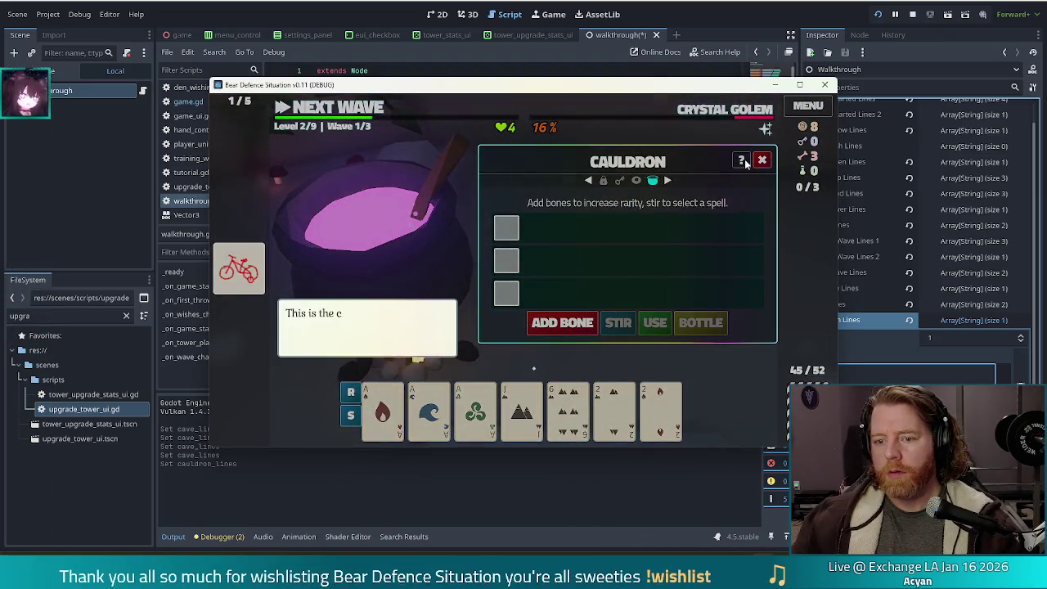
left_click(448, 210)
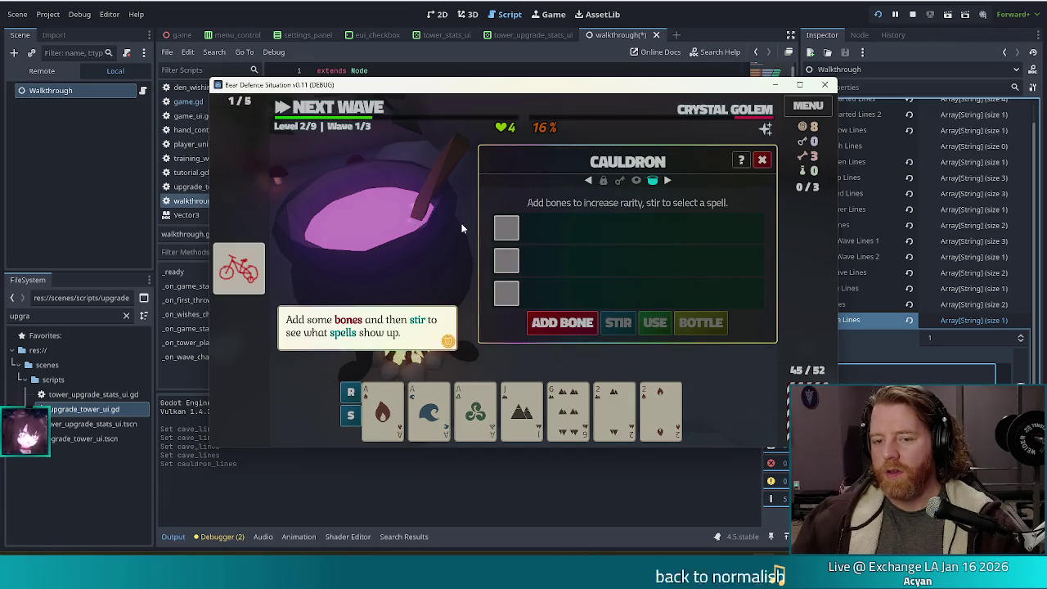
key("space")
key("space")
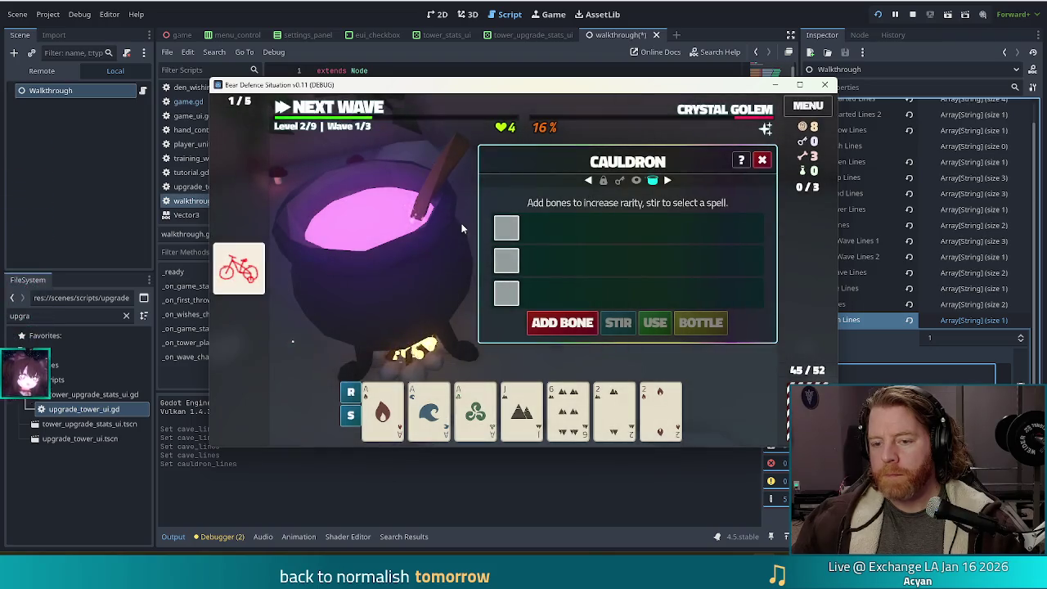
left_click(913, 17)
left_click(603, 196)
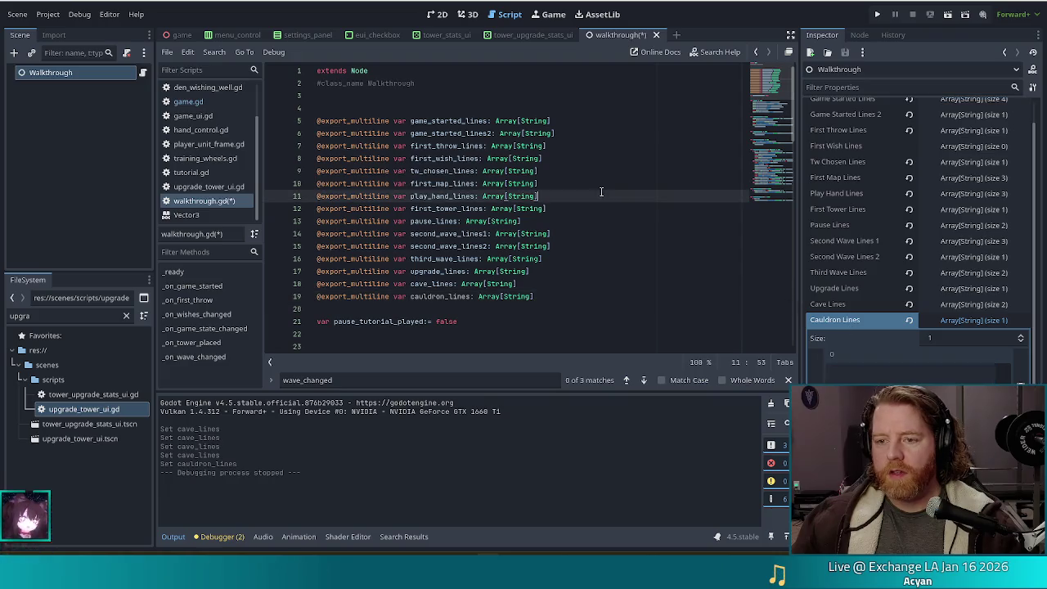
Step: Delete the cauldron_lines export line from walkthrough.gd and save the script
left_click(739, 96)
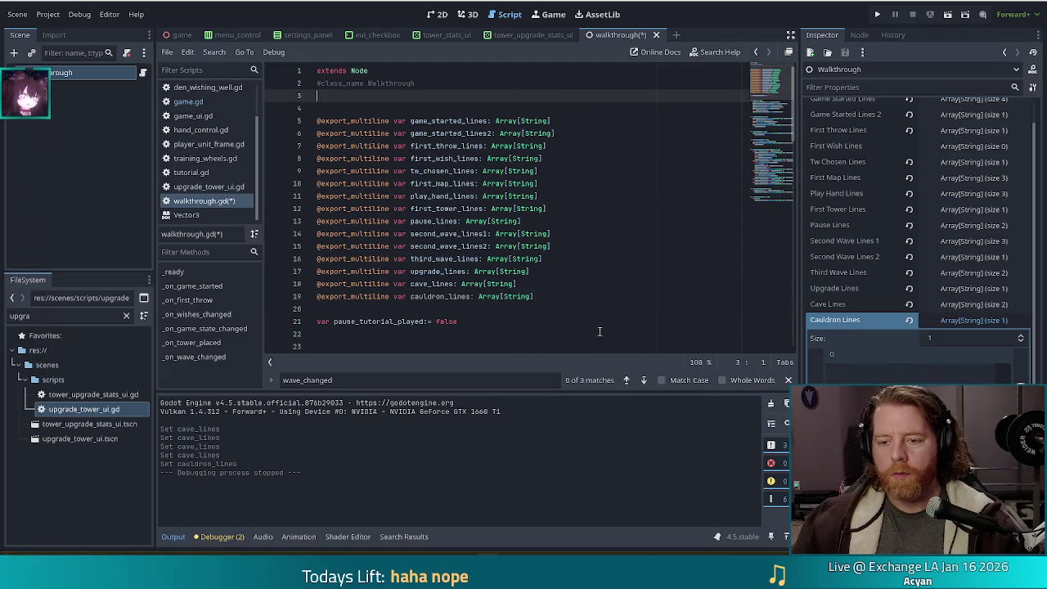
left_click(516, 323)
left_click(478, 333)
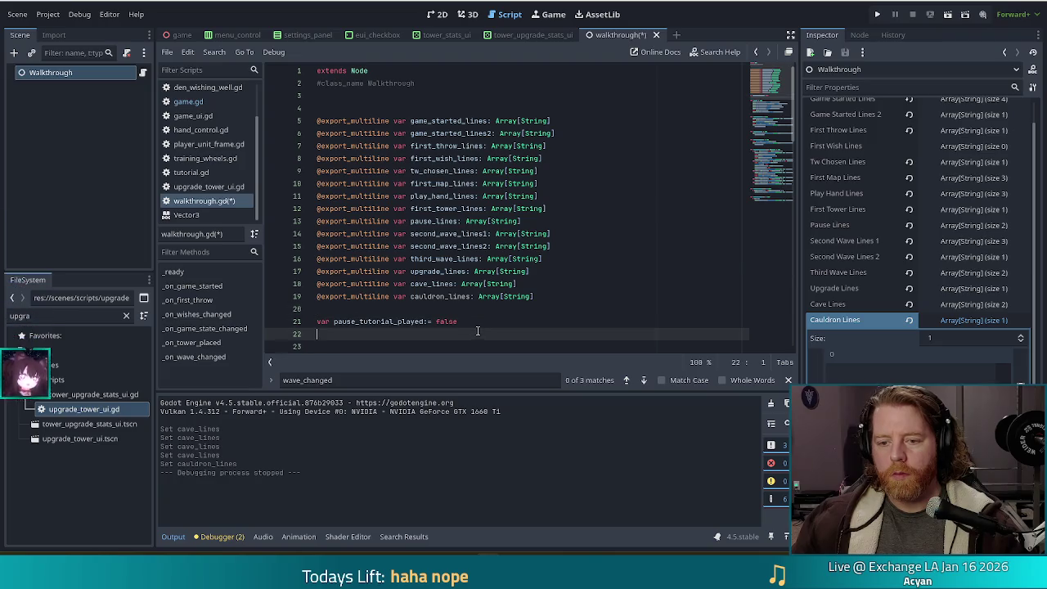
left_click(497, 323)
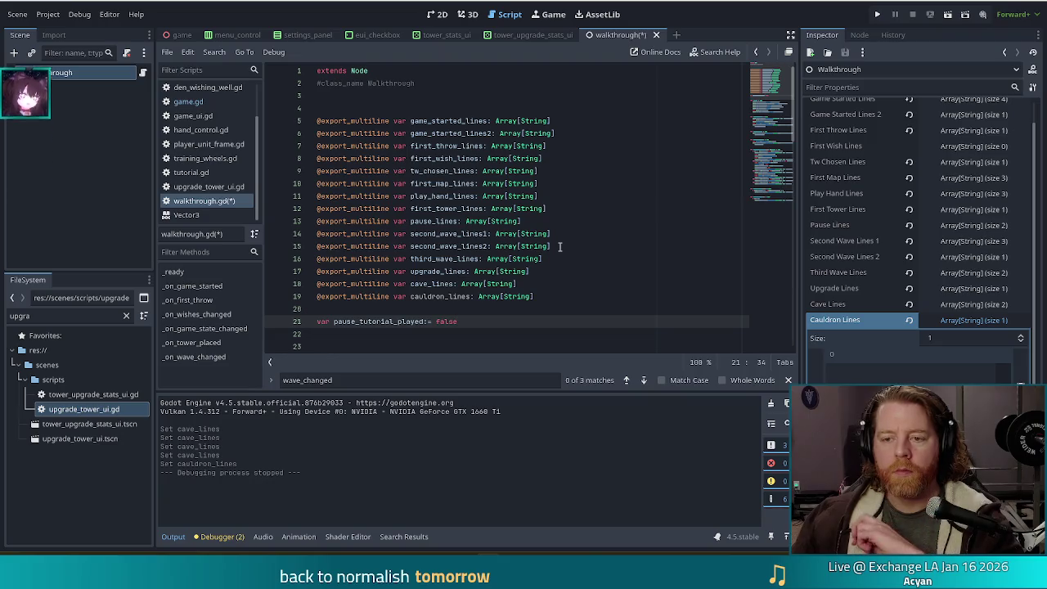
left_click_drag(536, 296, 563, 279)
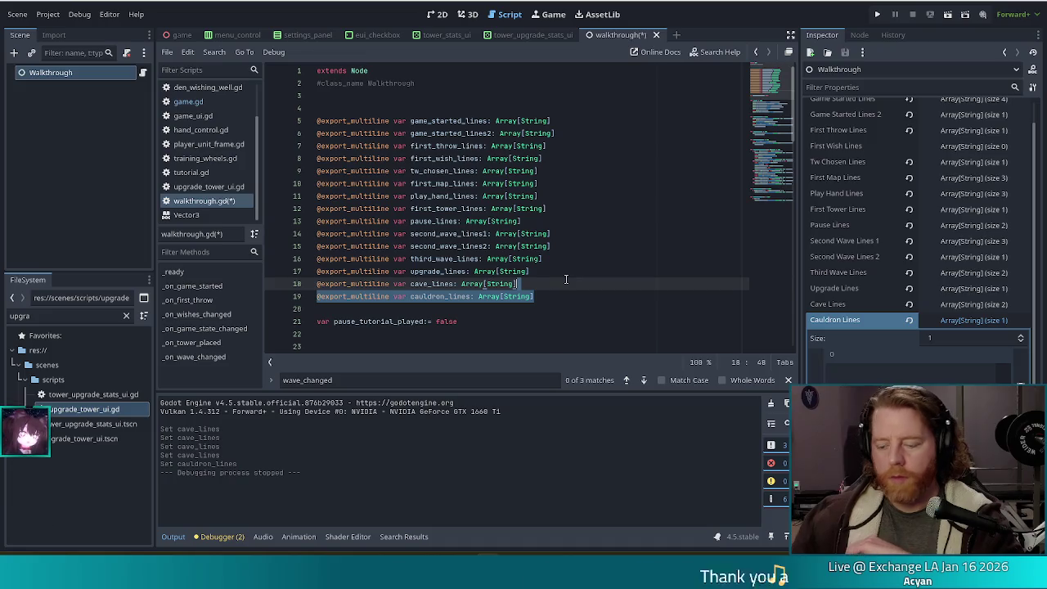
key("BackSpace")
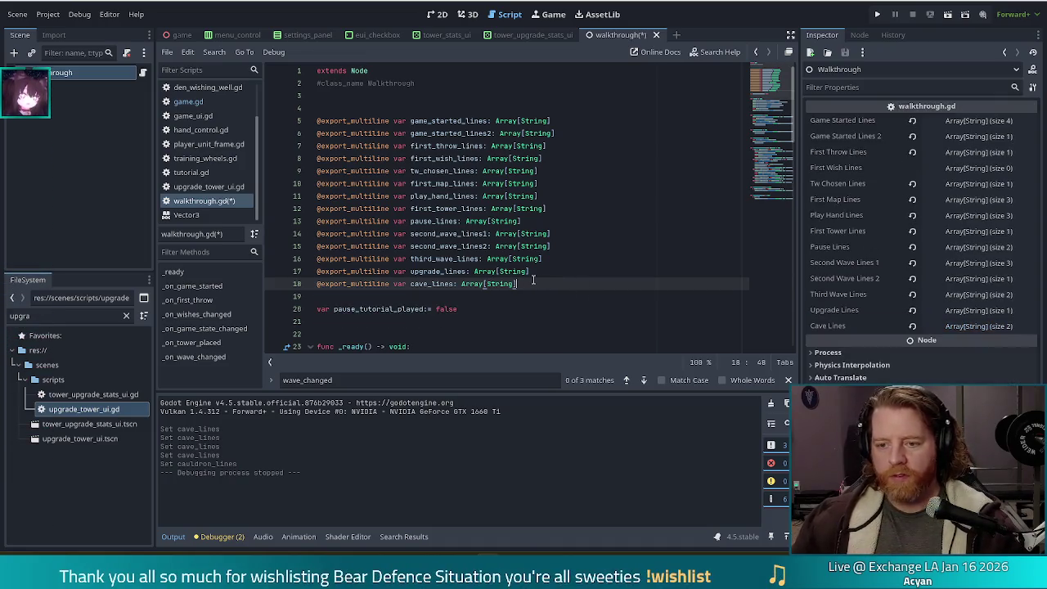
key("ctrl+s")
left_click(779, 205)
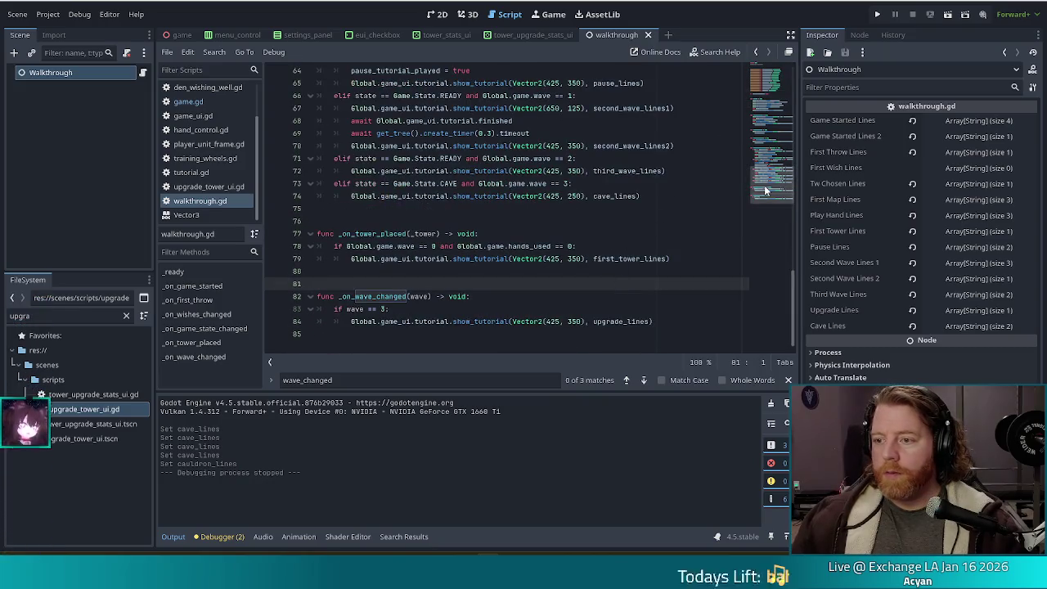
Step: Locate the cave tutorial call on line 74 of walkthrough.gd
left_click_drag(777, 196, 759, 72)
mouse_move(759, 113)
left_mouse_down()
mouse_move(773, 187)
mouse_move(766, 137)
left_mouse_up()
scroll(768, 137, "down", 5)
left_click(595, 242)
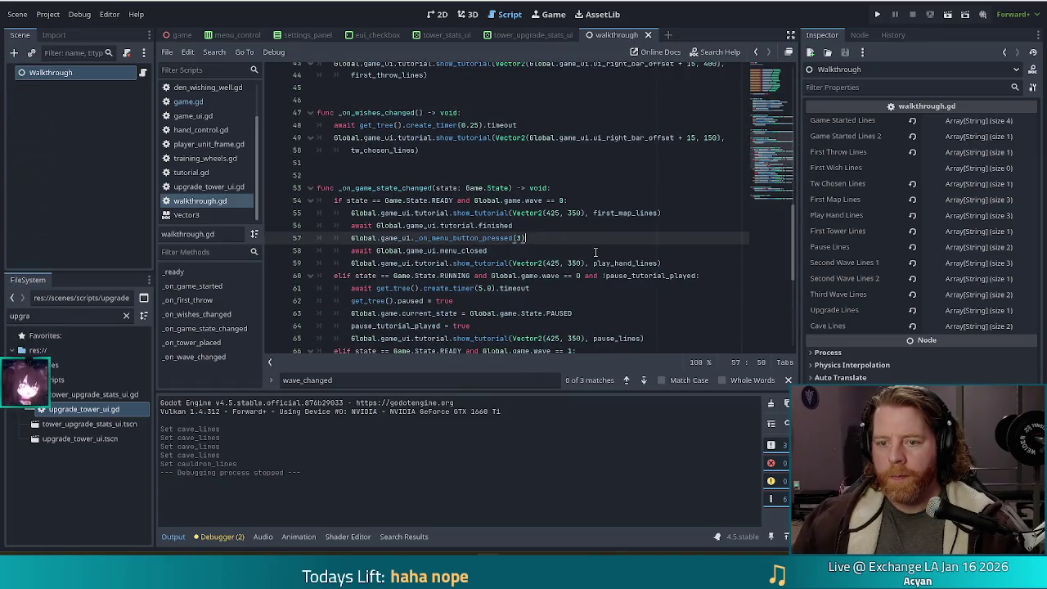
scroll(594, 252, "down", 4)
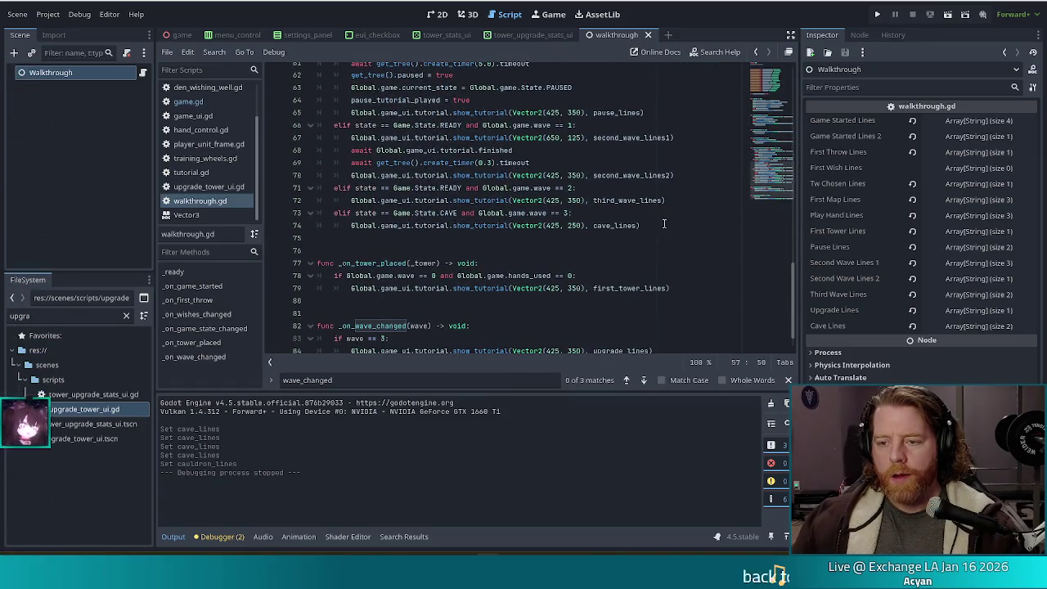
left_click(668, 224)
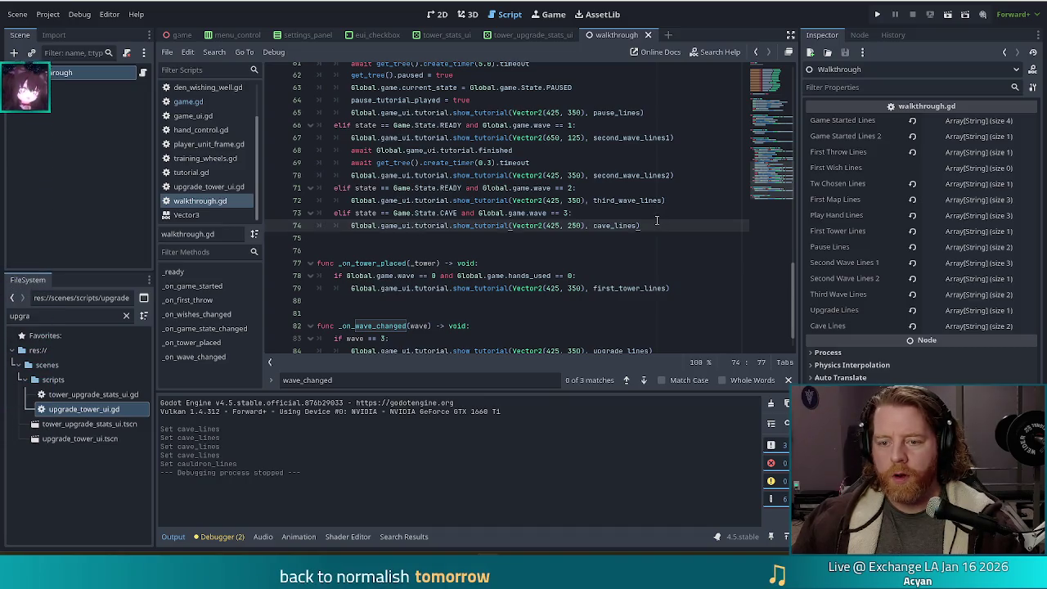
Step: Copy lines 35–39 of _on_game_started, then return to just after the cave_lines call
scroll(660, 223, "up", 1)
scroll(655, 221, "up", 3)
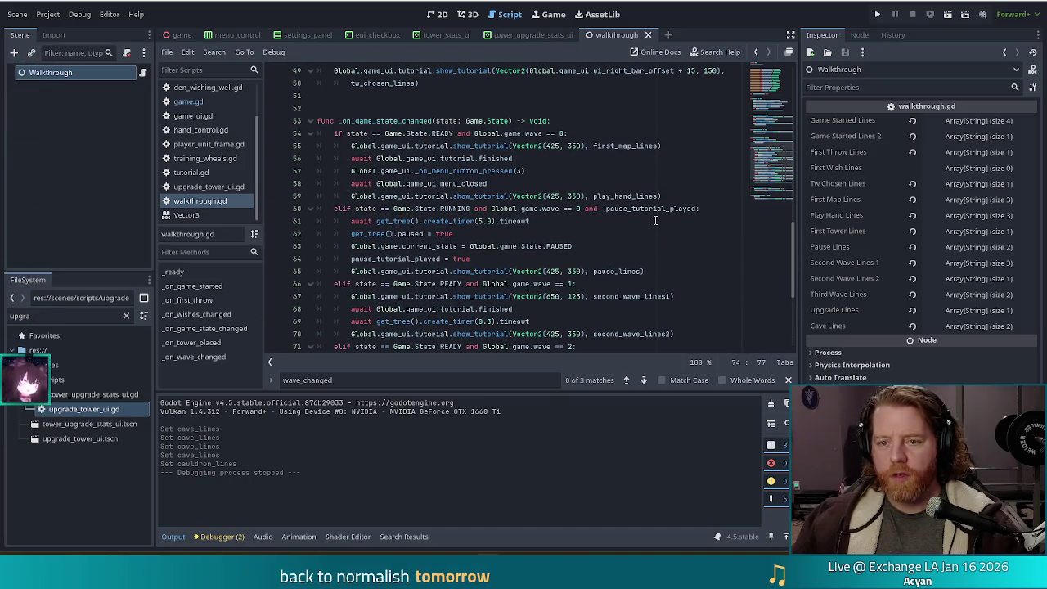
scroll(656, 220, "up", 4)
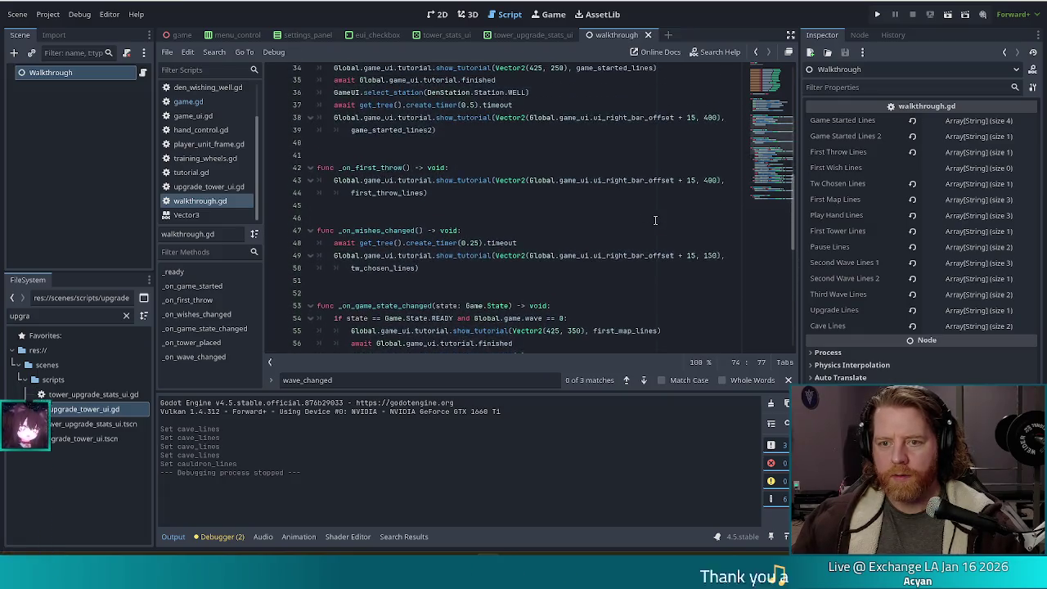
scroll(655, 220, "up", 3)
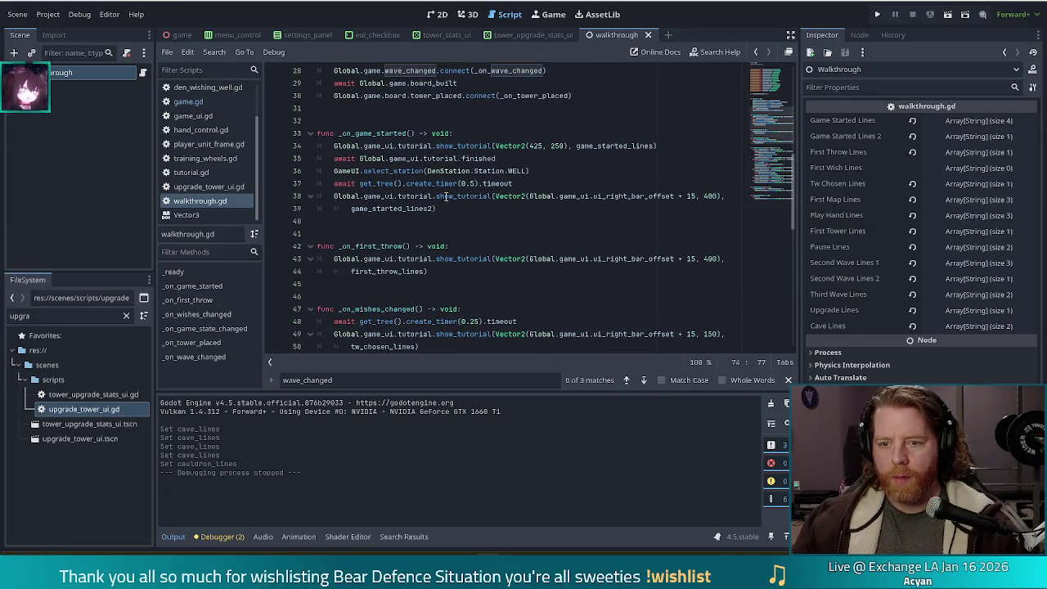
left_click_drag(450, 209, 523, 158)
key("ctrl+c")
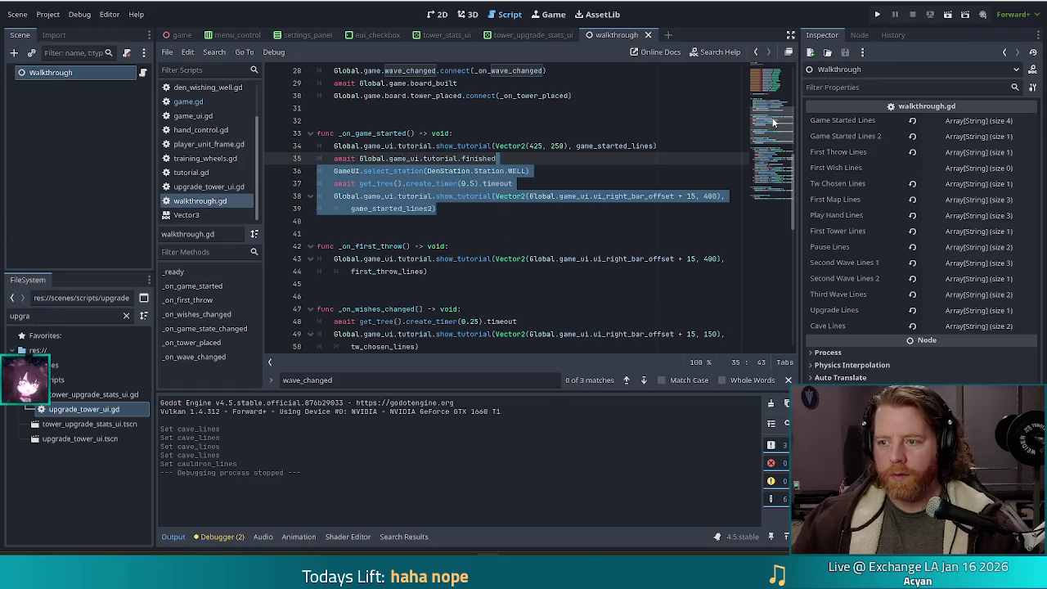
scroll(776, 156, "down", 6)
scroll(775, 155, "down", 3)
left_click(642, 306)
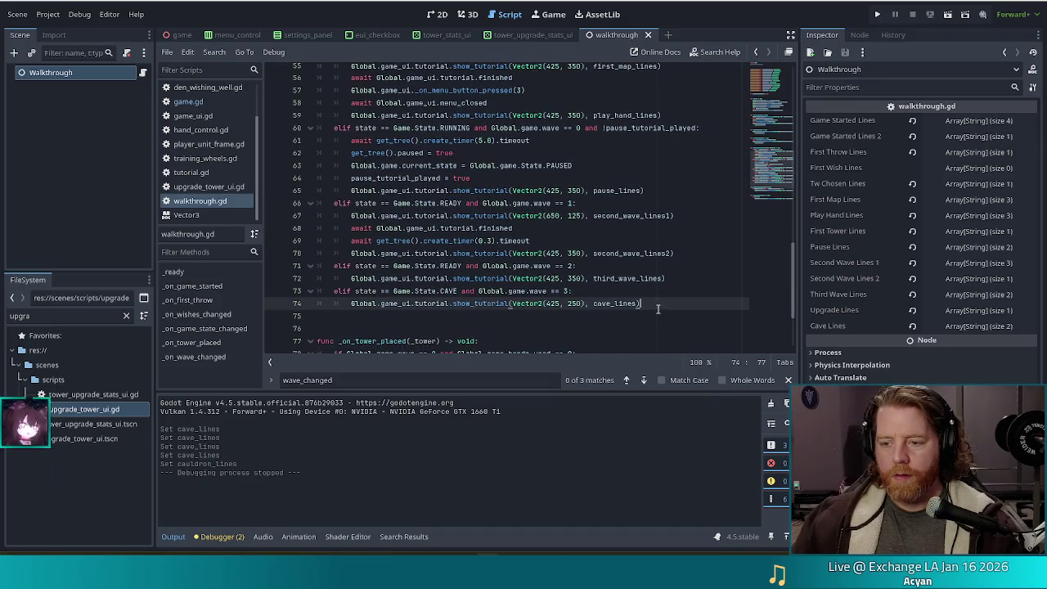
Step: Paste the lines into the cave branch, indent them, set the delay to 0.5 and station to CAULDRON
key("ctrl+v")
scroll(635, 295, "down", 2)
left_click_drag(410, 234, 416, 271)
key("Tab")
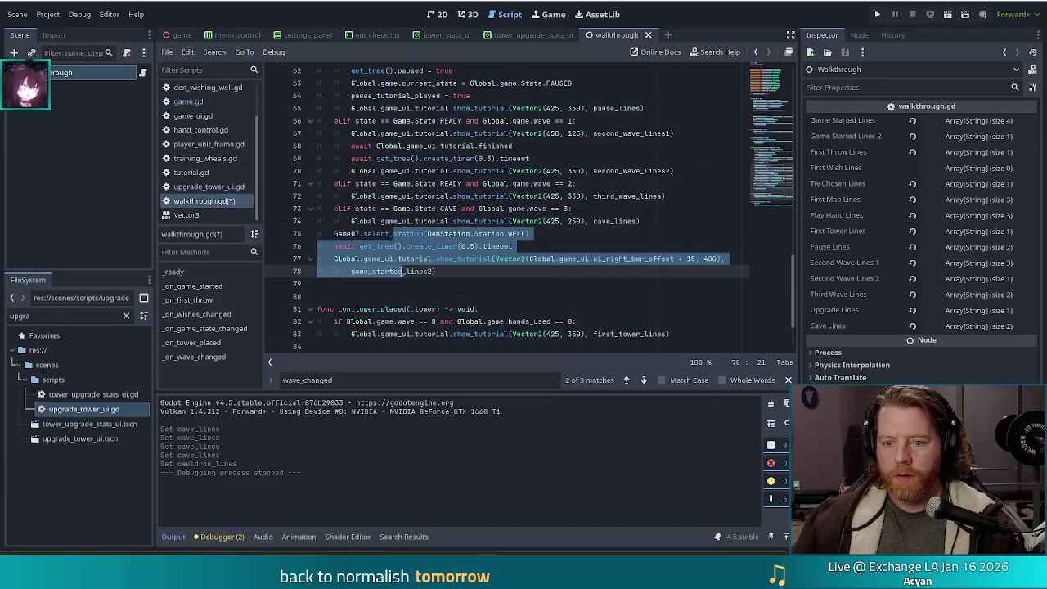
double_click(488, 246)
type("5")
double_click(533, 234)
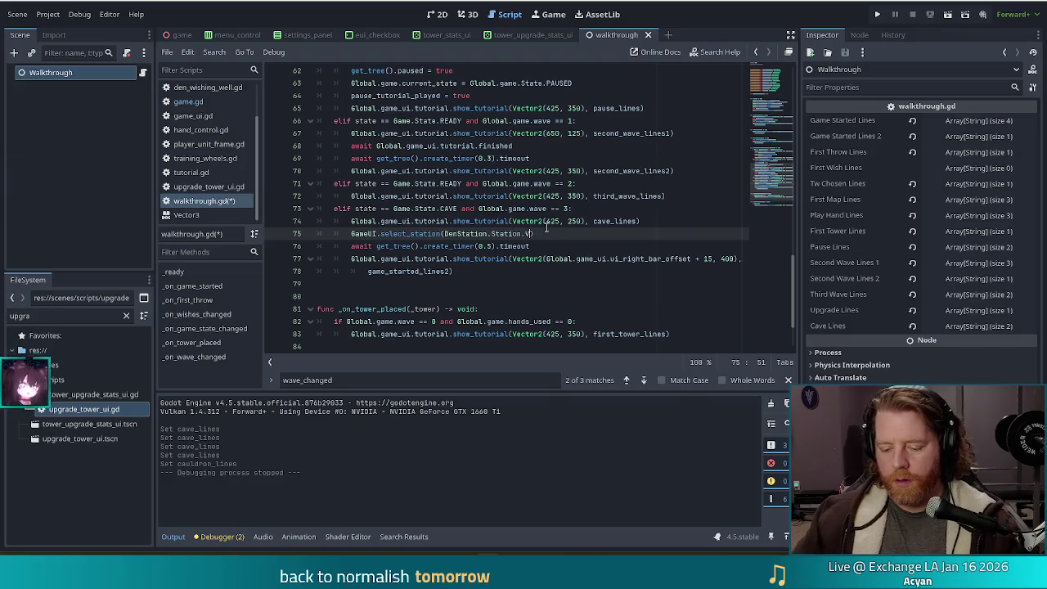
type("V")
key("BackSpace")
type("CAULDRON")
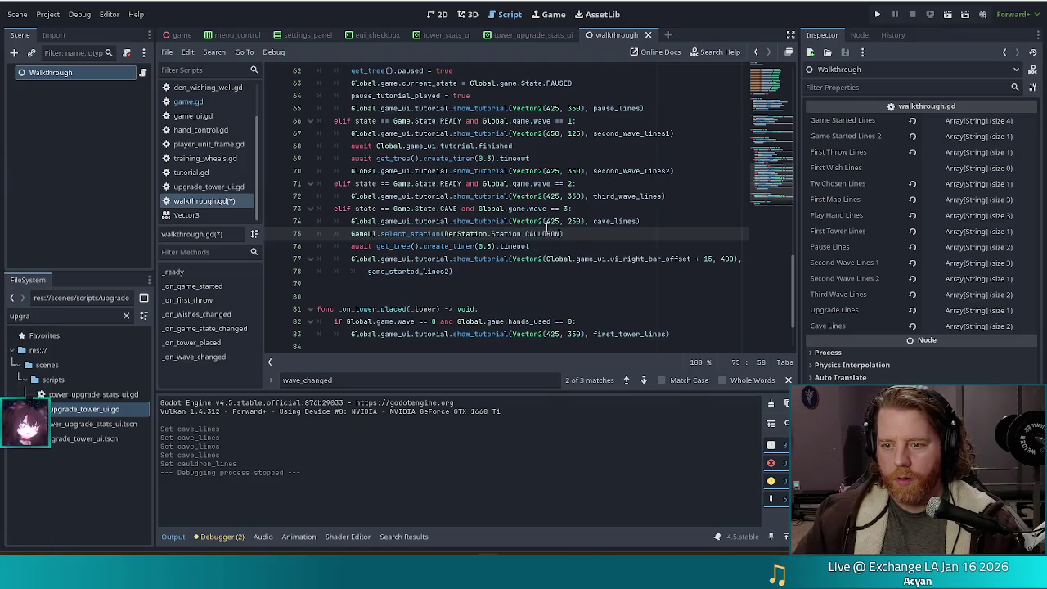
Step: Replace game_started_lines2 with Global.den.den_cauldron.tutorial_lines and save walkthrough.gd
left_click(449, 247)
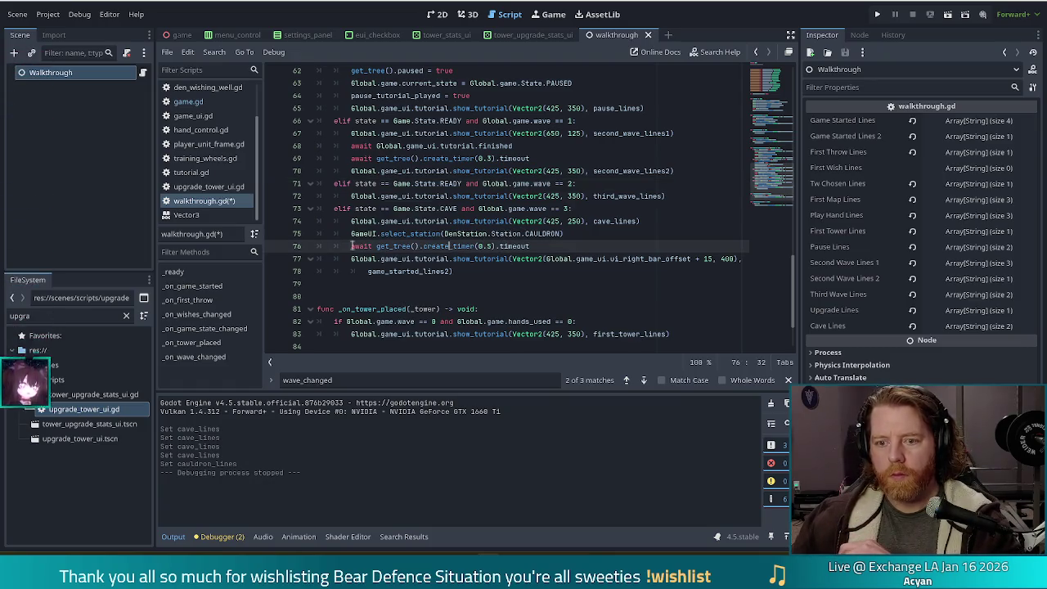
left_click(467, 258)
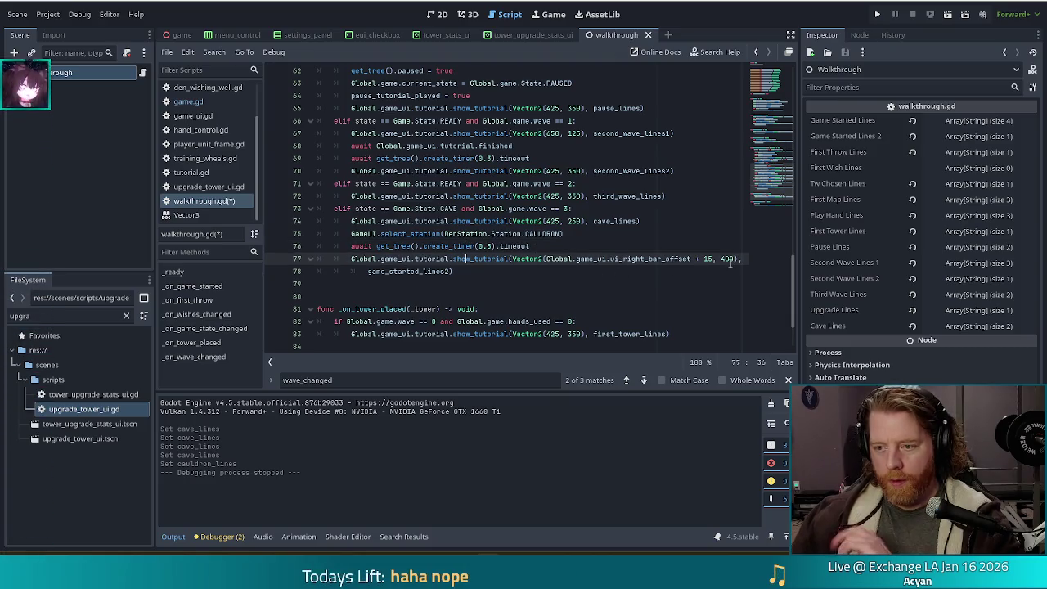
double_click(391, 272)
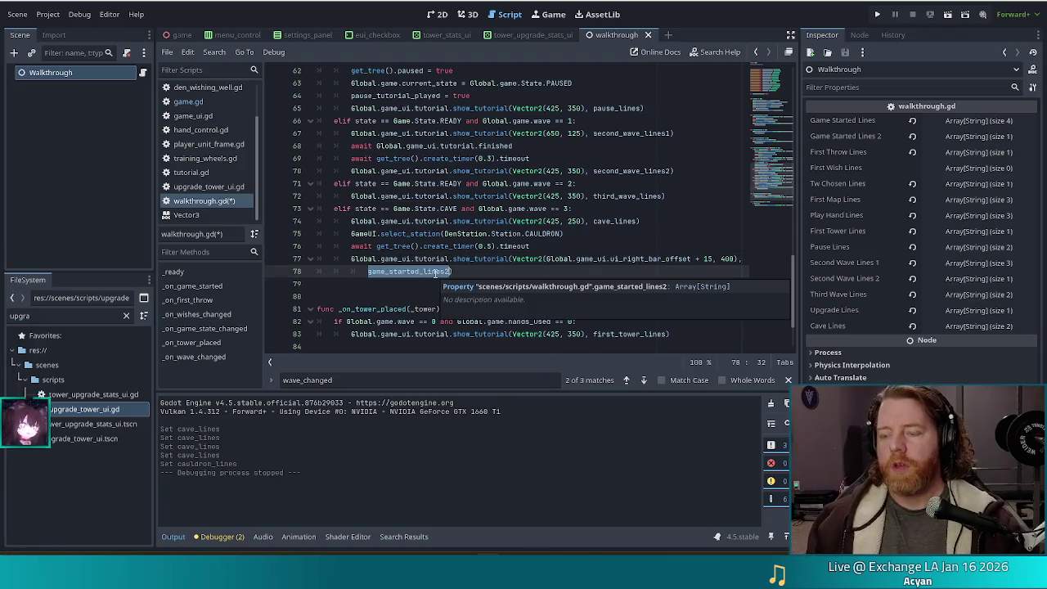
type("global.")
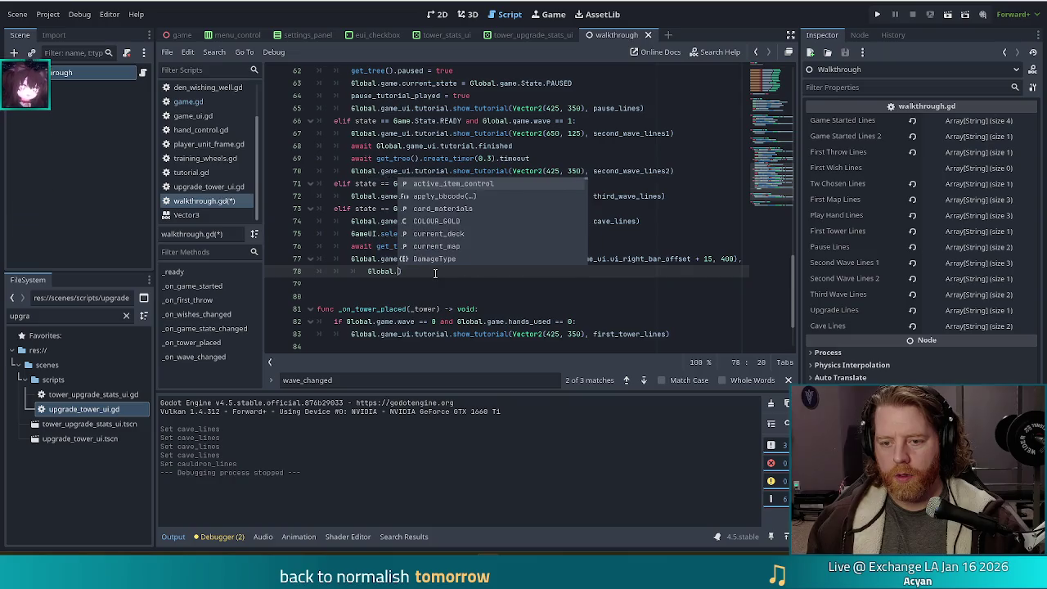
type("den.")
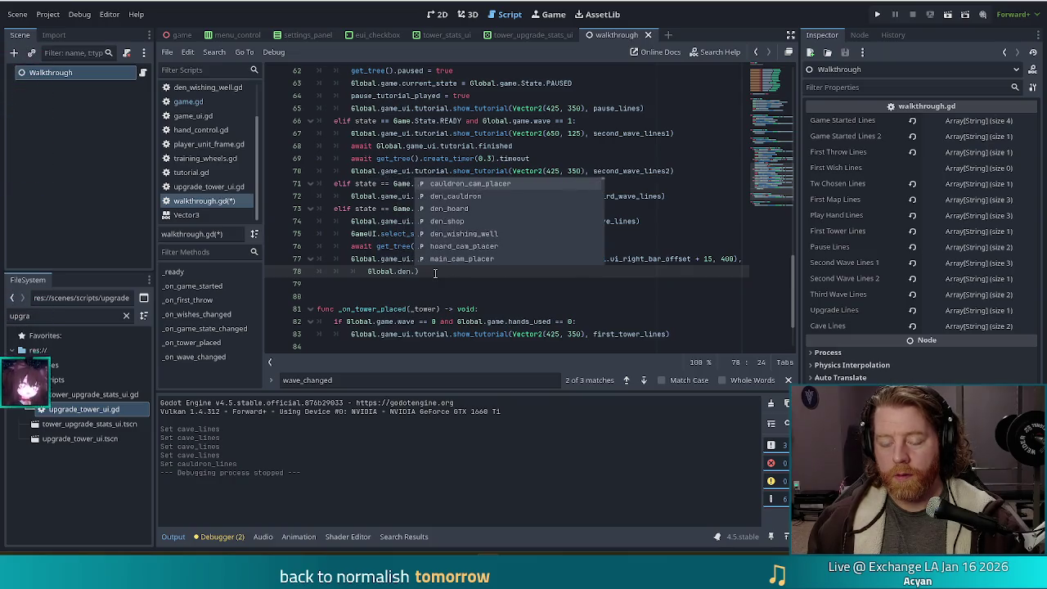
type("den")
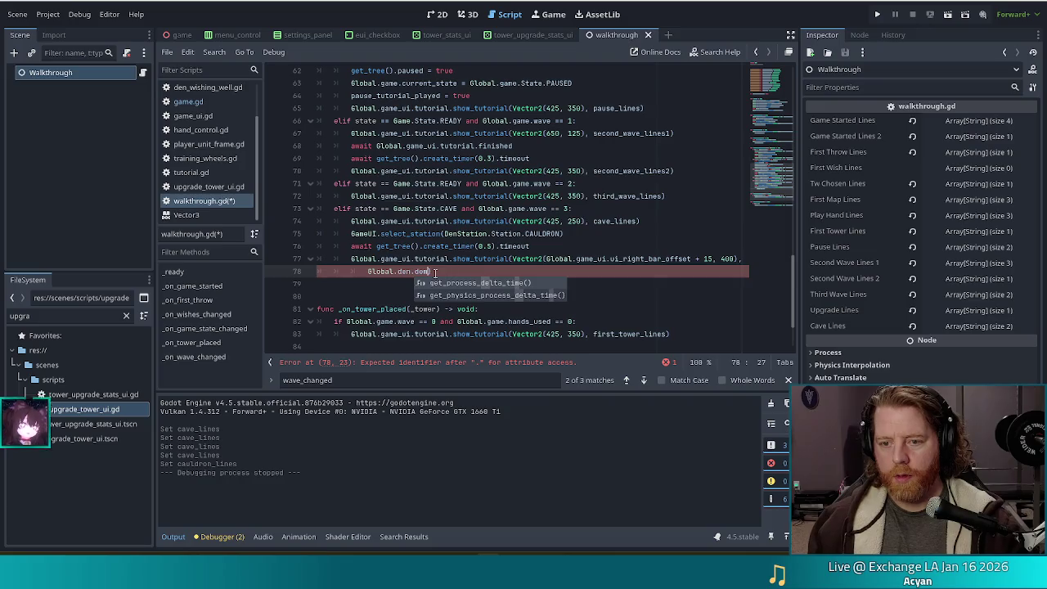
key("Return")
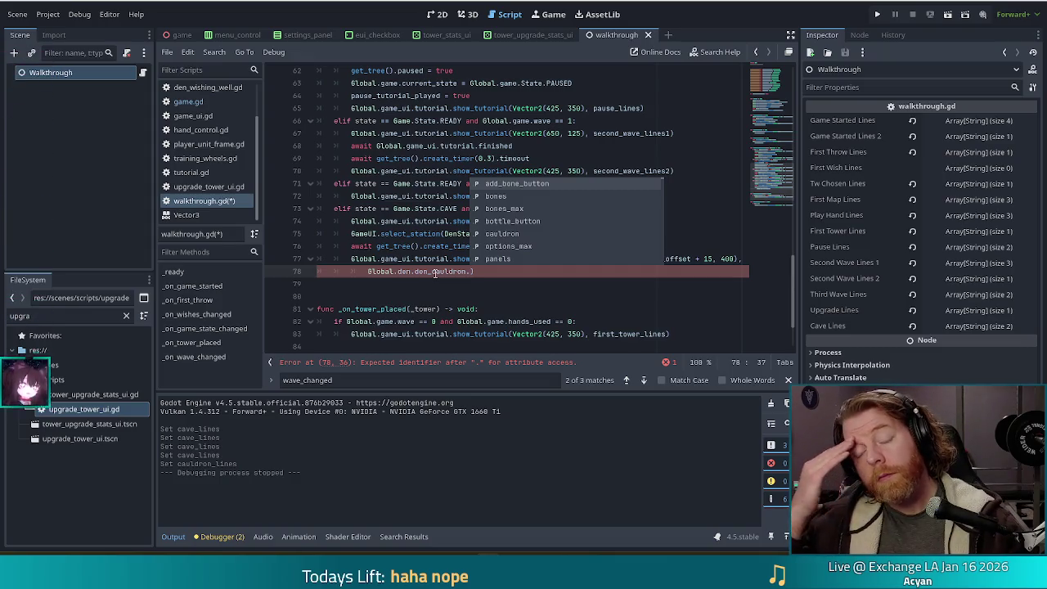
type("lin")
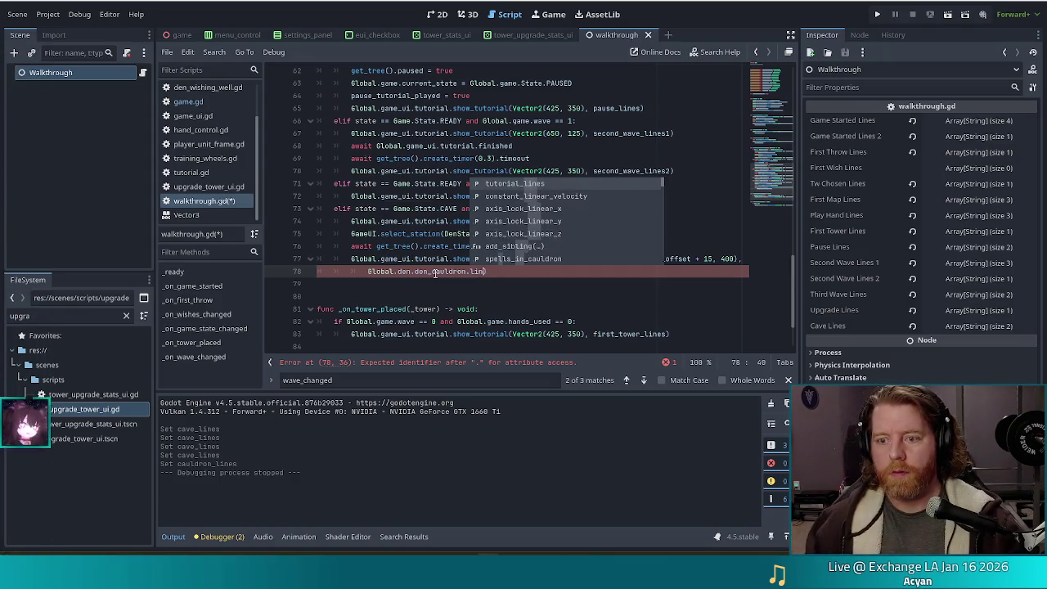
key("Return")
key("ctrl+s")
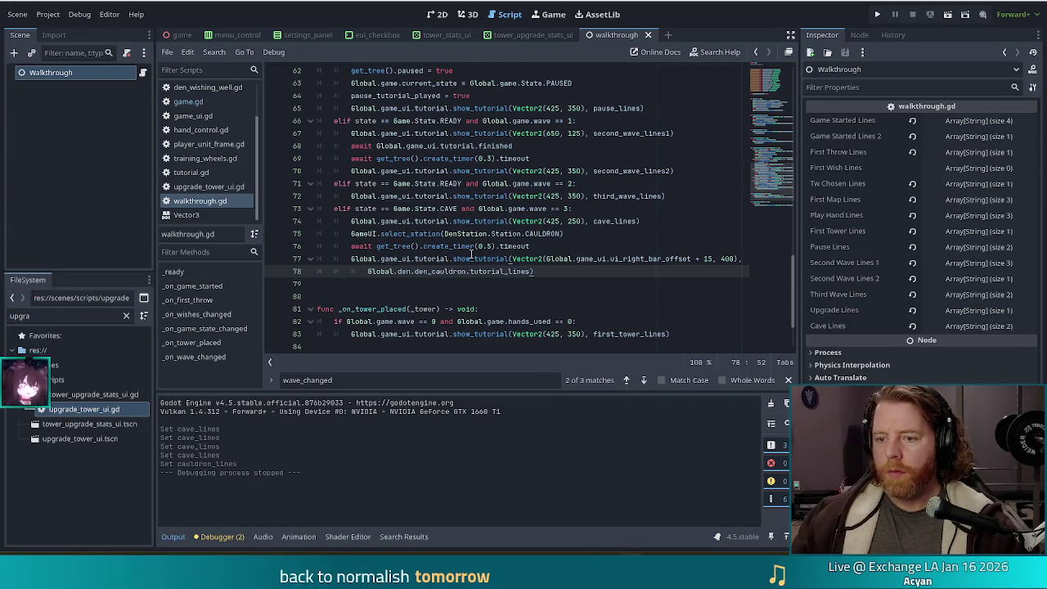
left_click(471, 257)
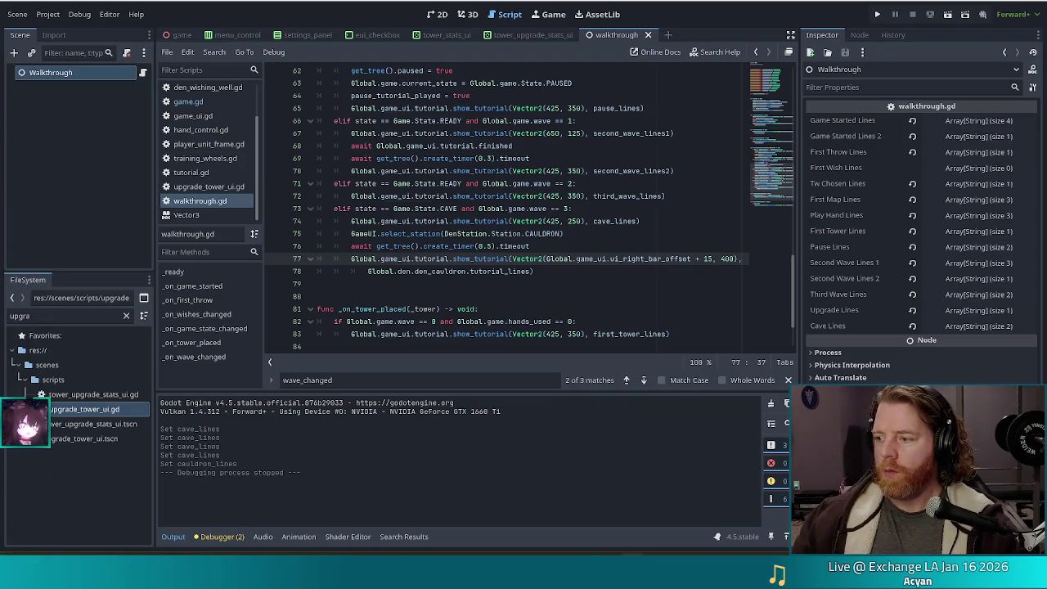
left_click(538, 234)
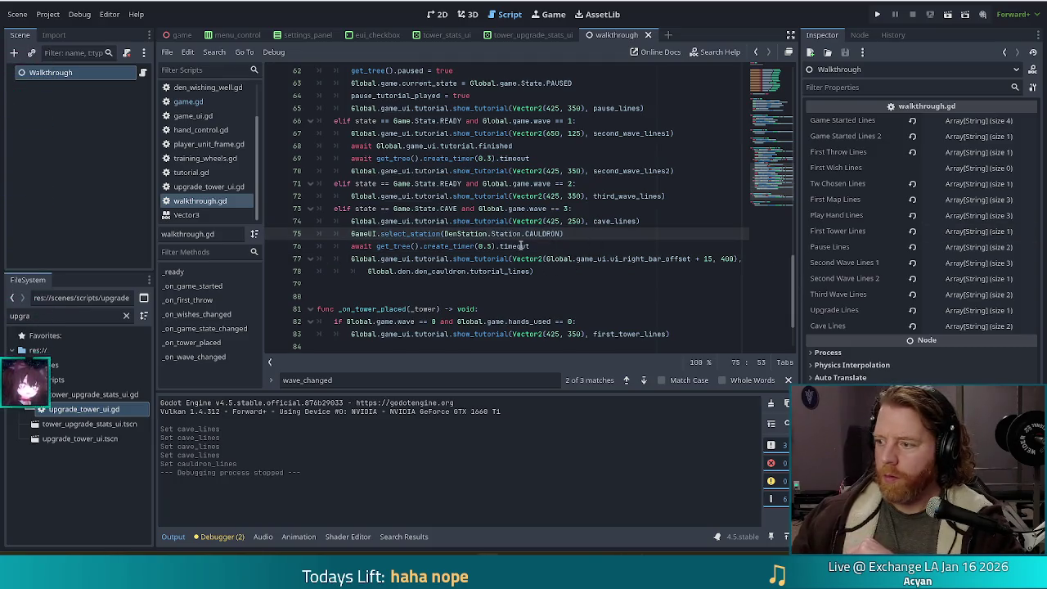
key("Down")
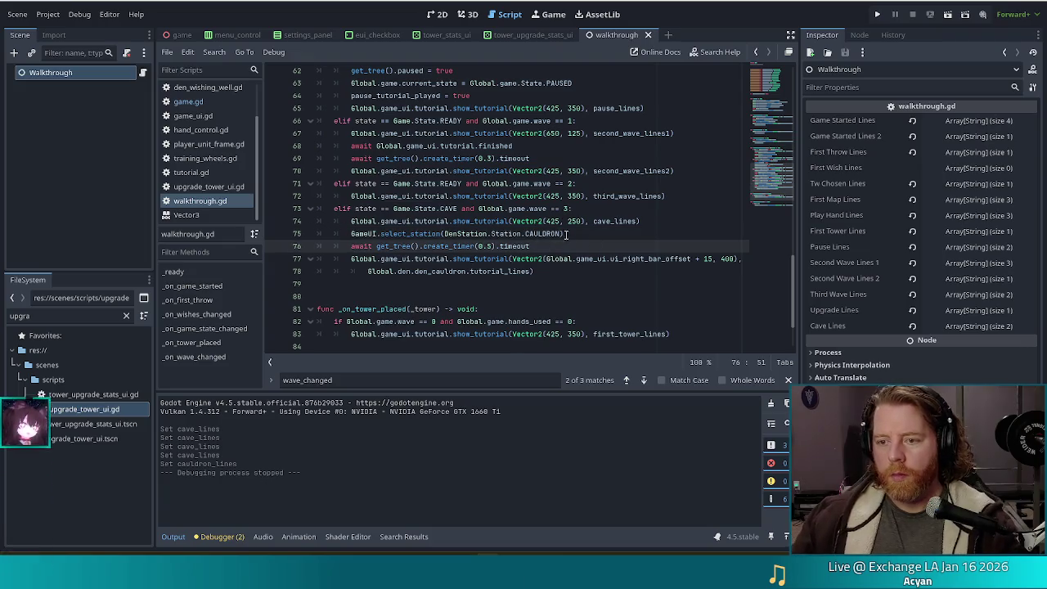
left_click(576, 259)
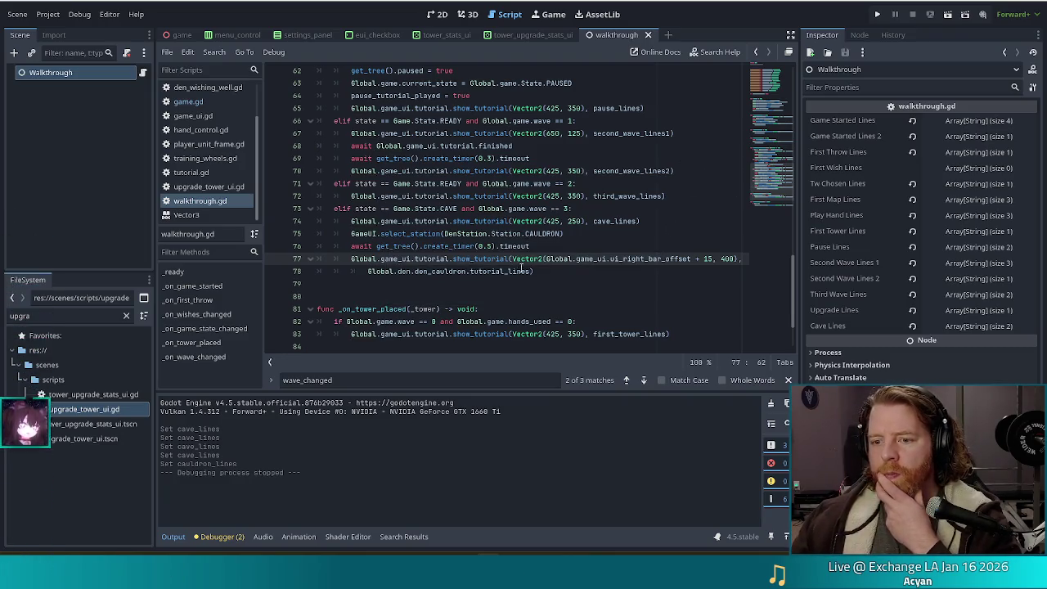
left_click(556, 275)
type(")")
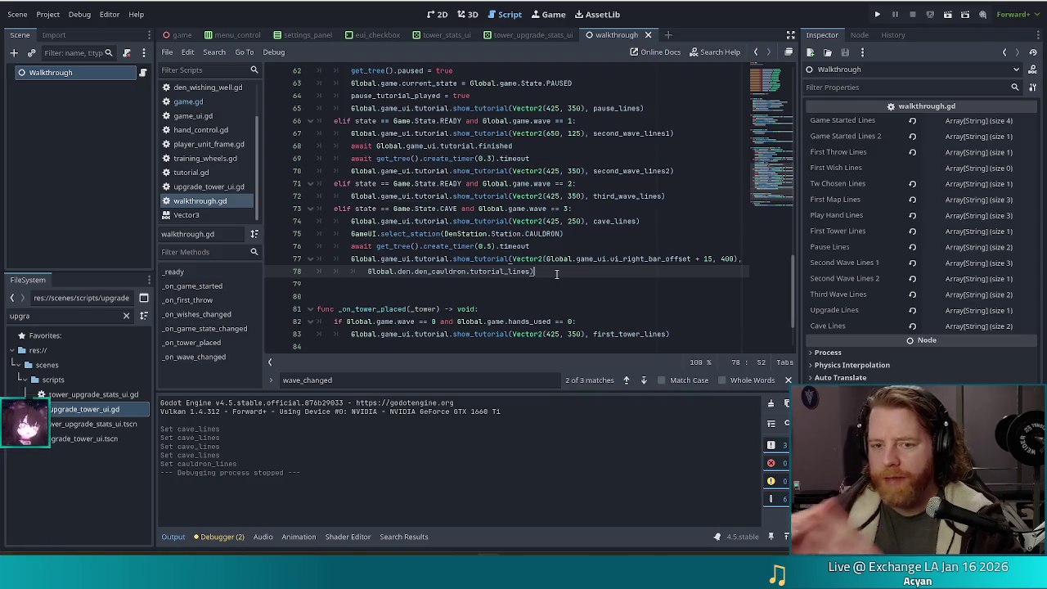
mouse_move(505, 271)
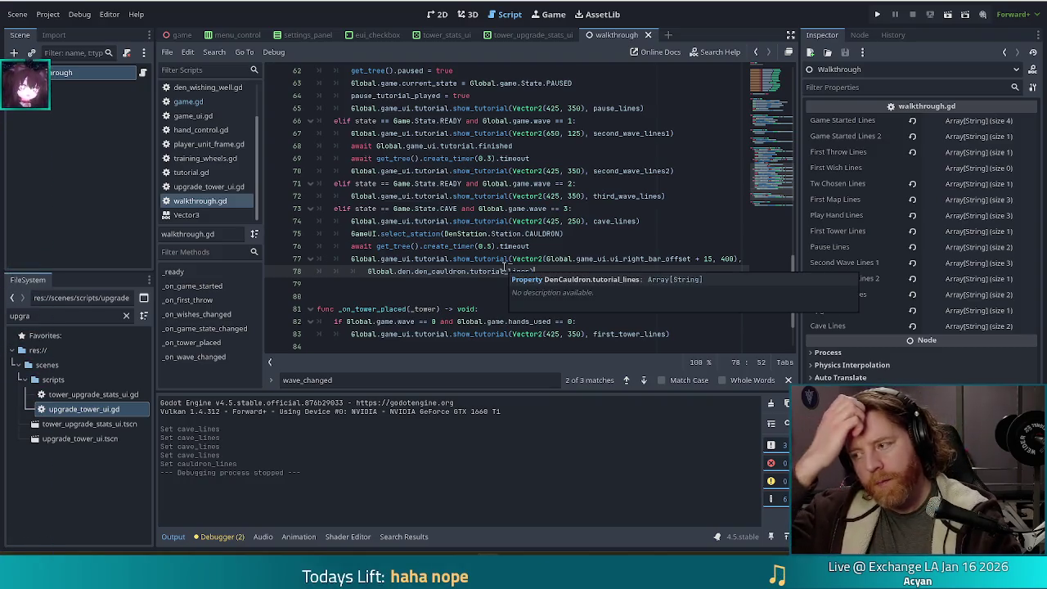
double_click(54, 317)
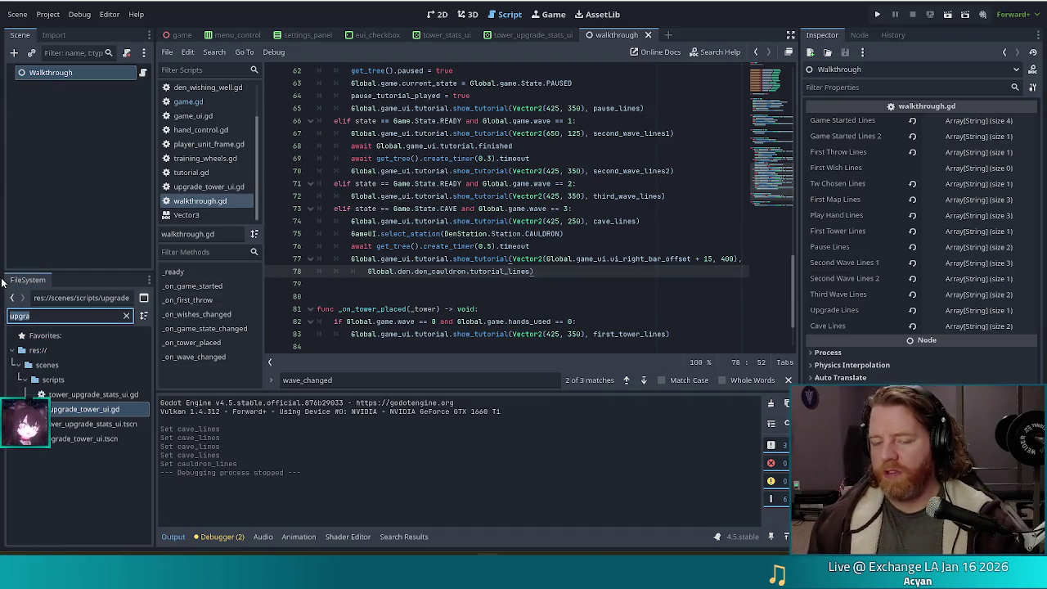
type("spell")
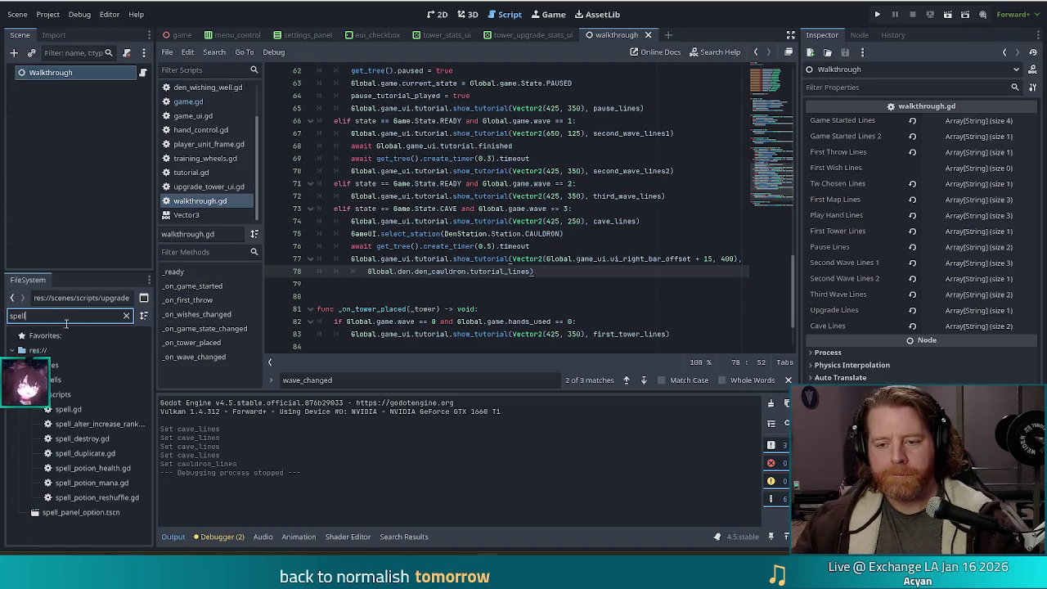
Step: Open spell.gd and look over class Spell's Category enum and rune and material loads
double_click(68, 409)
scroll(620, 159, "down", 3)
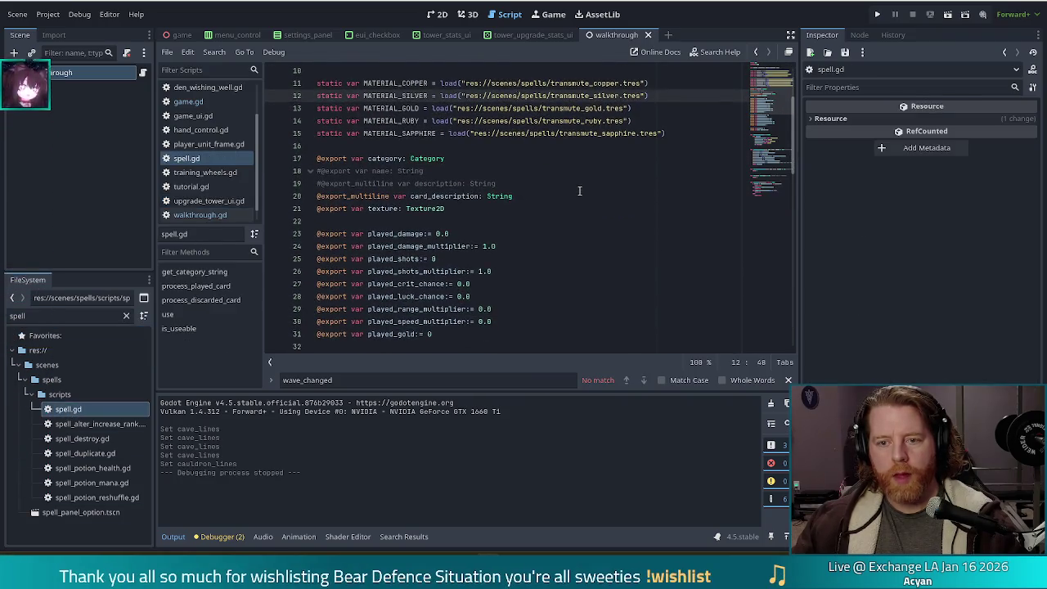
scroll(579, 191, "up", 3)
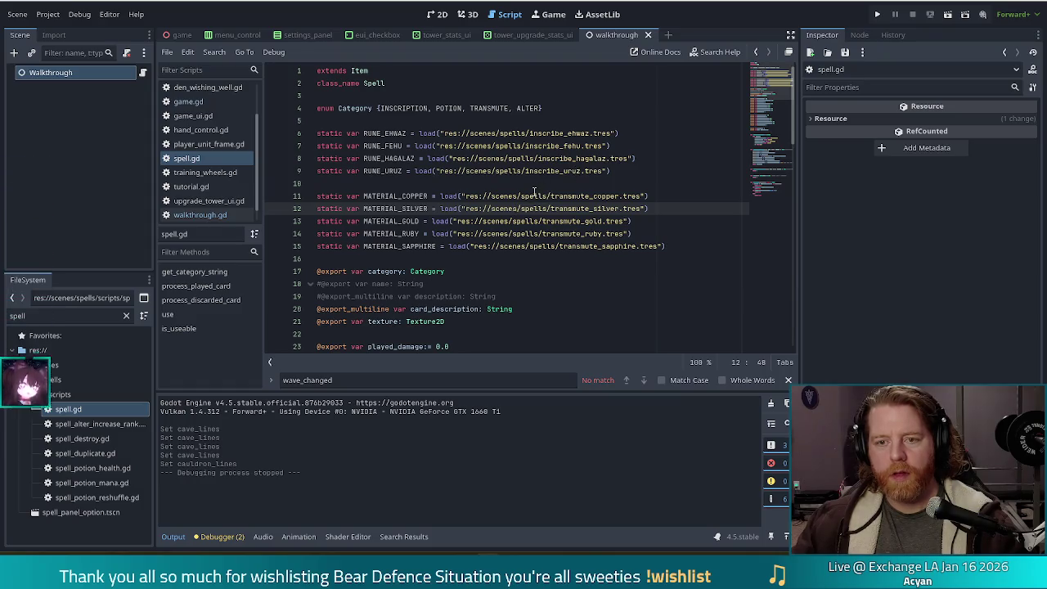
mouse_move(534, 192)
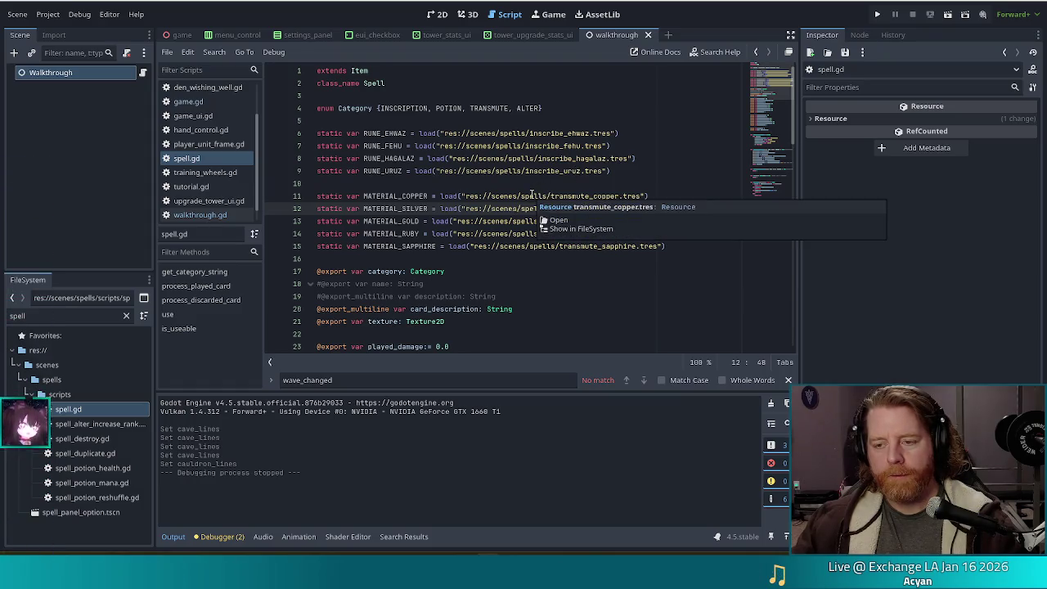
scroll(216, 133, "up", 3)
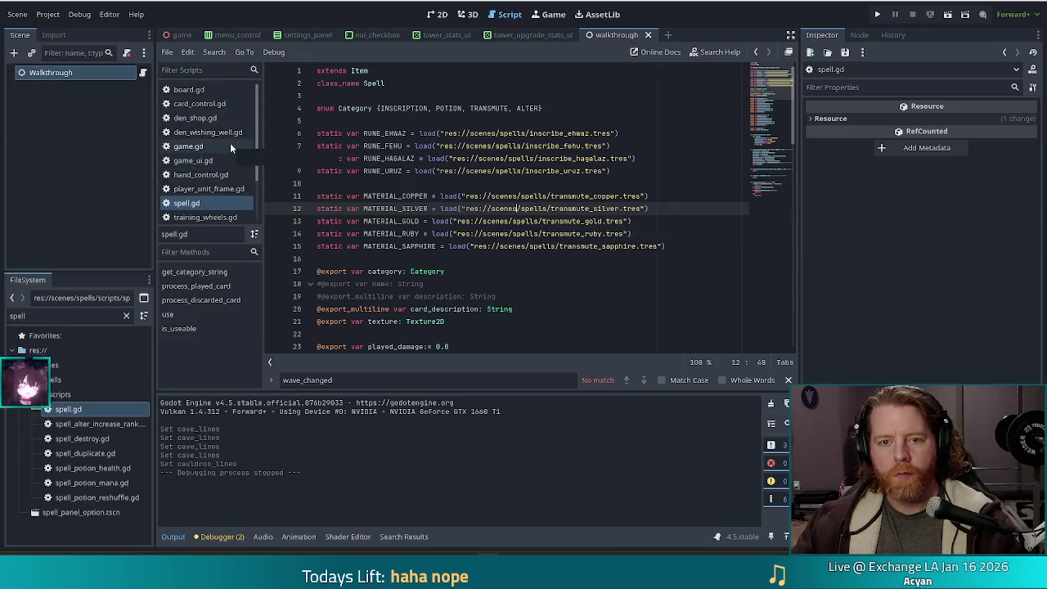
double_click(18, 315)
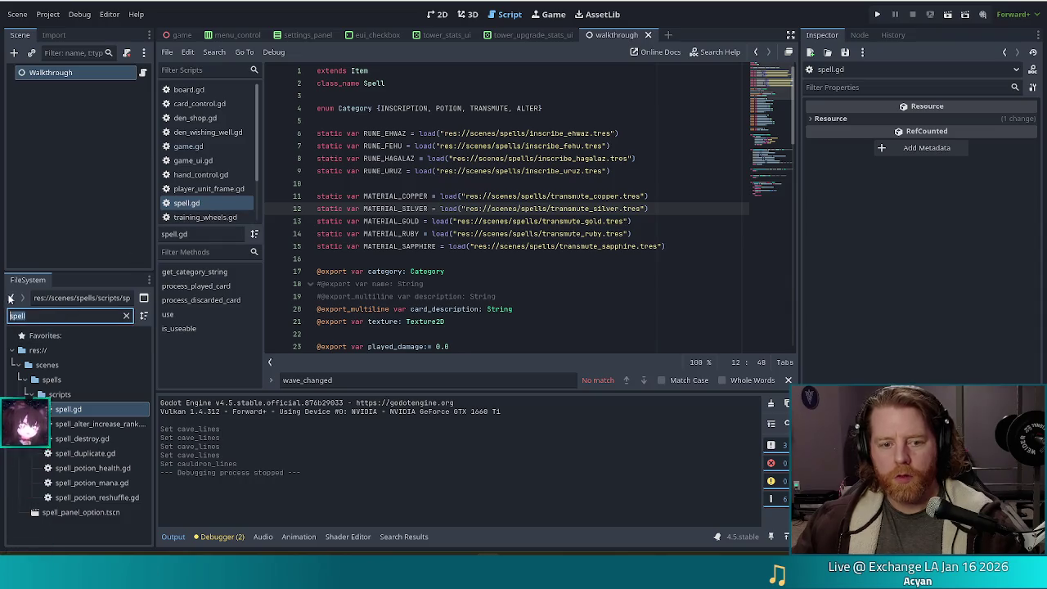
Step: Filter the FileSystem dock for 'den_c' and open den_cauldron.gd
type("den_c")
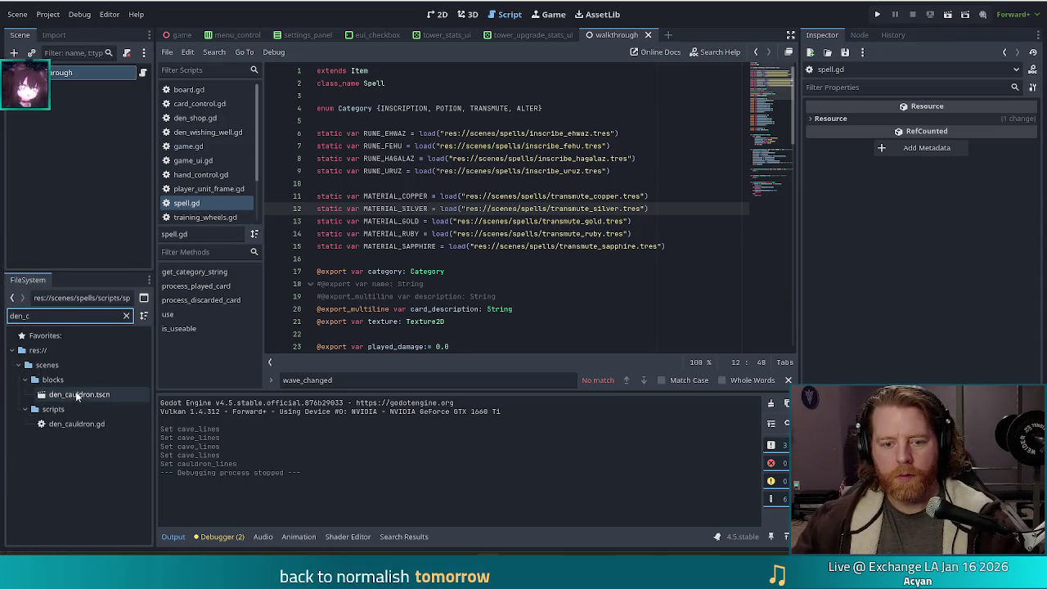
double_click(88, 424)
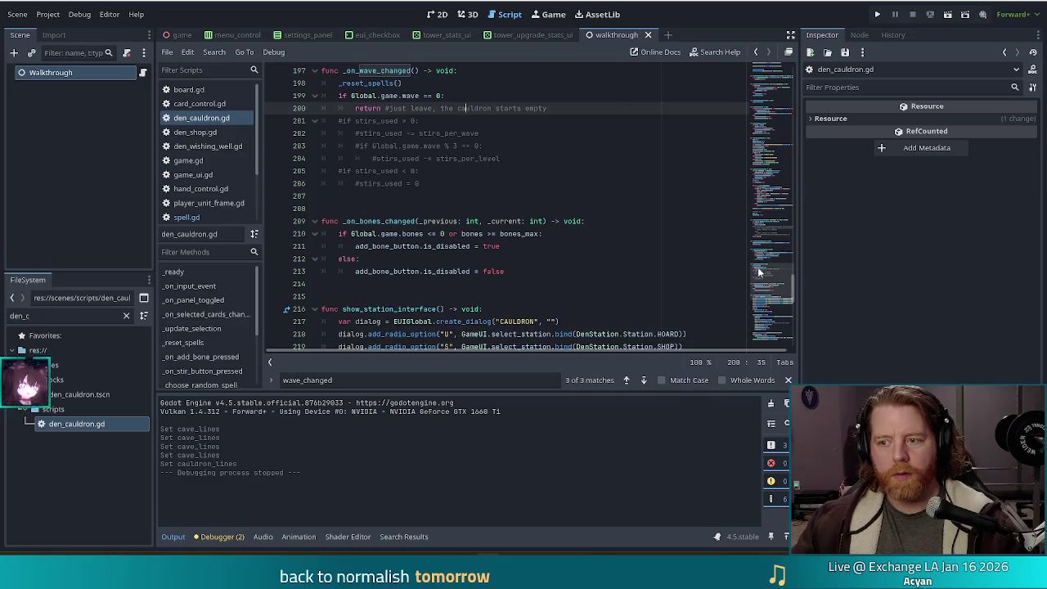
left_click(775, 86)
scroll(778, 64, "up", 7)
left_click(458, 146)
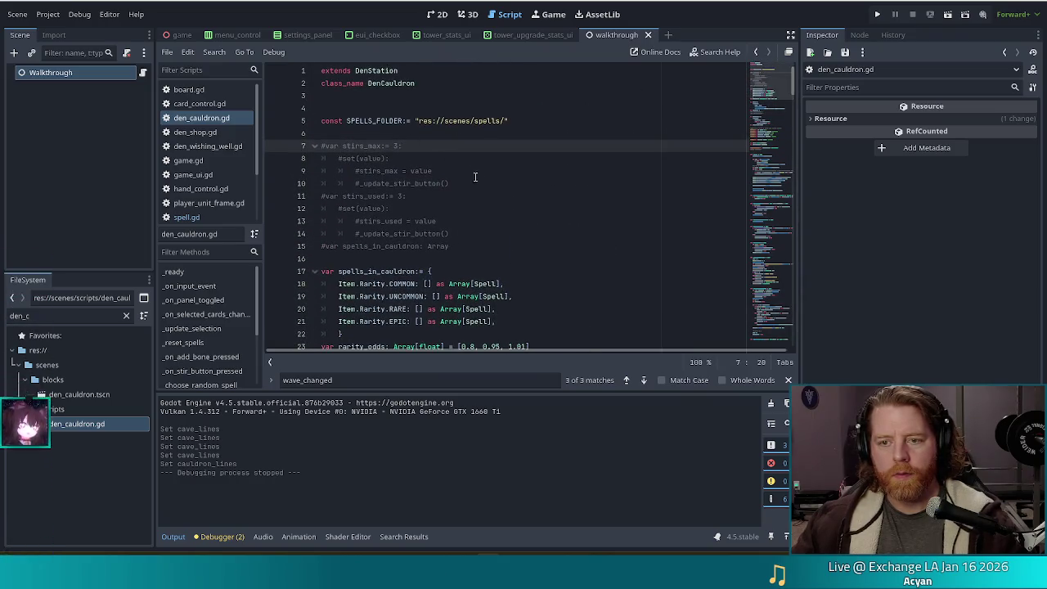
Step: Scroll down to the tutorial_lines export and select the commented spell_chosen signal on line 54
scroll(440, 146, "down", 3)
left_click(482, 234)
scroll(482, 245, "down", 3)
left_click(448, 199)
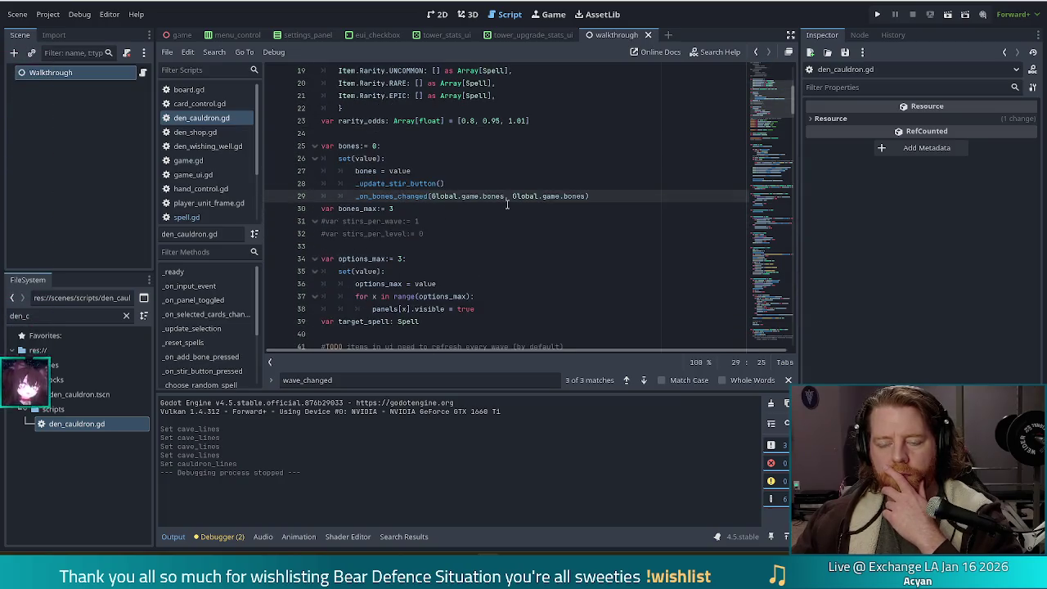
scroll(491, 200, "down", 6)
scroll(485, 193, "down", 2)
left_click(481, 186)
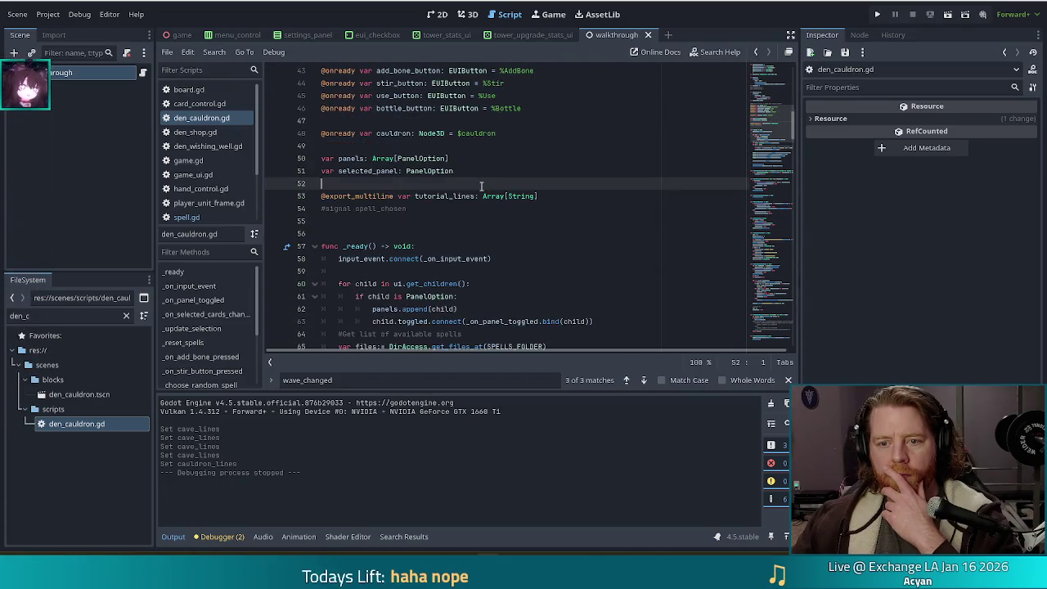
left_click_drag(405, 208, 321, 208)
left_click(438, 211)
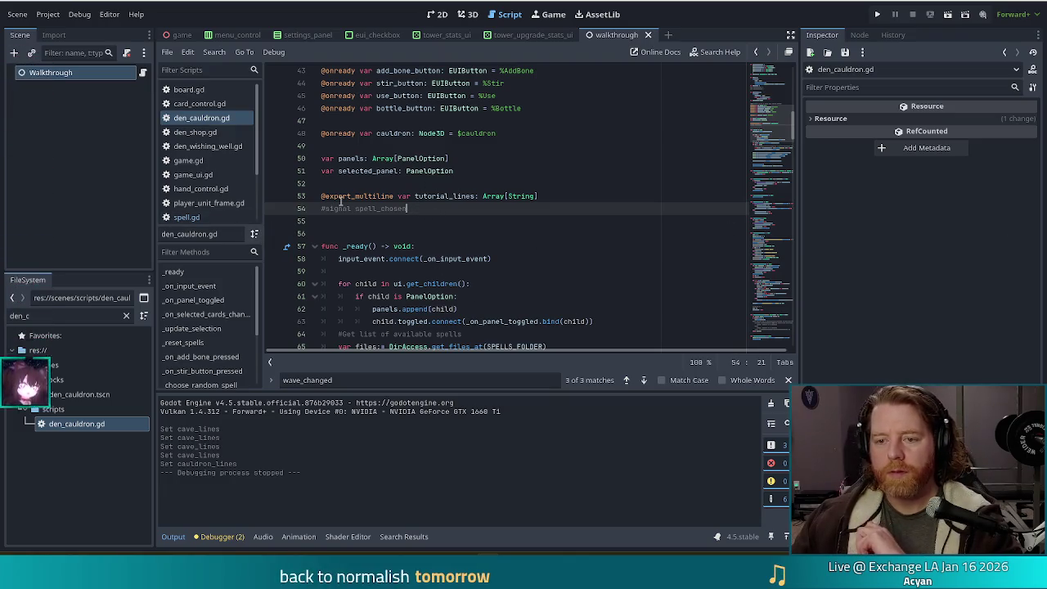
mouse_move(376, 198)
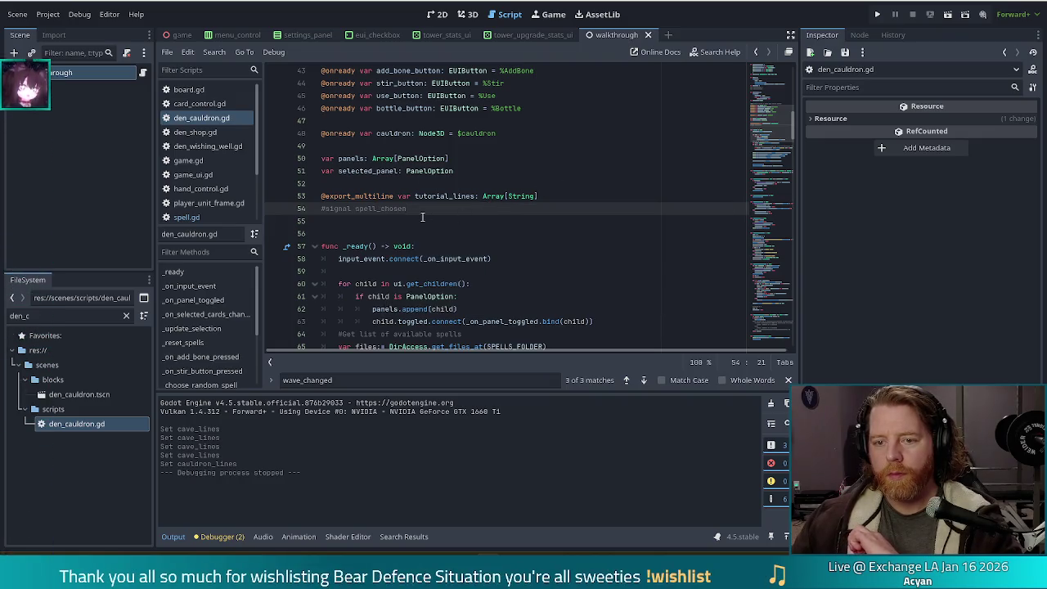
key("shift+Home")
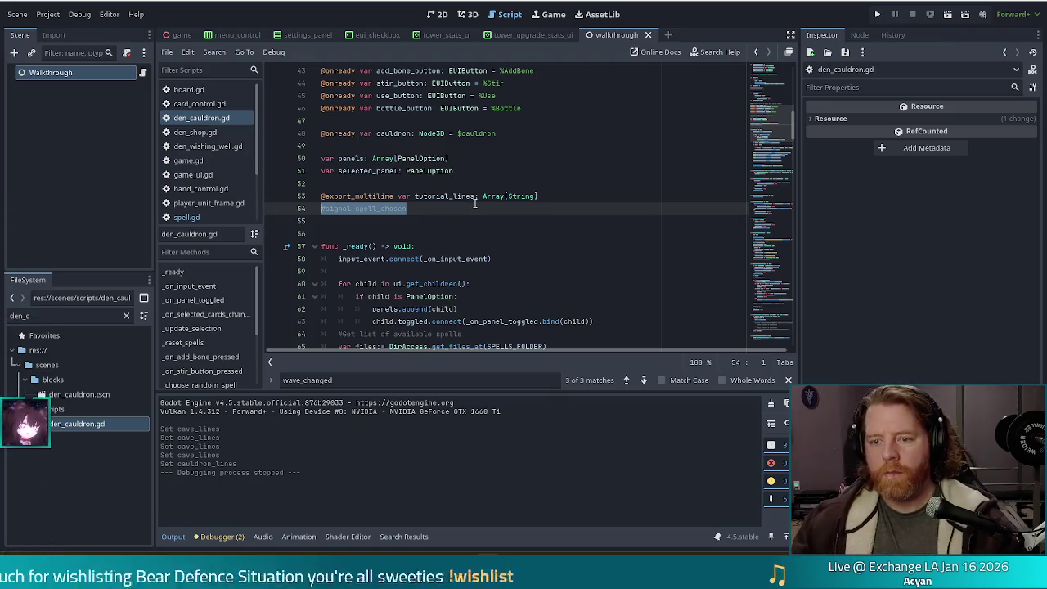
key("BackSpace")
key("ctrl+f")
type("emit")
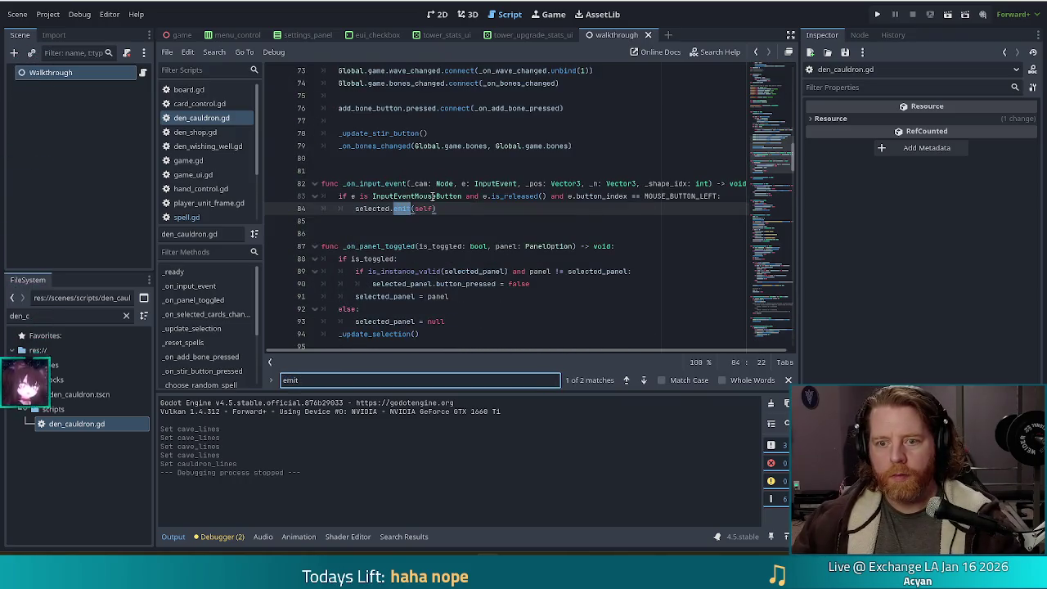
left_click(643, 380)
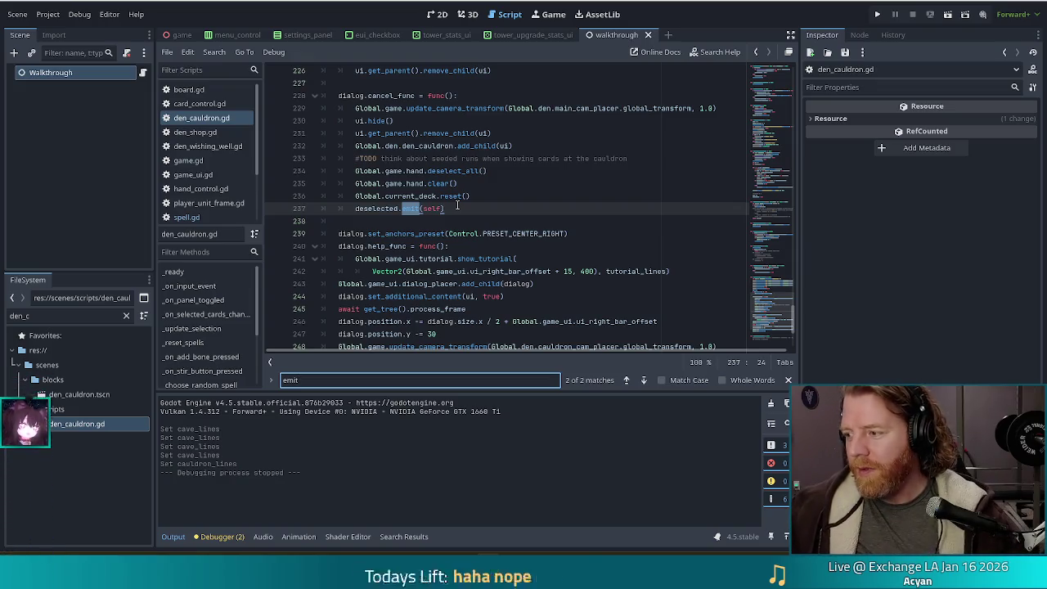
left_click(447, 234)
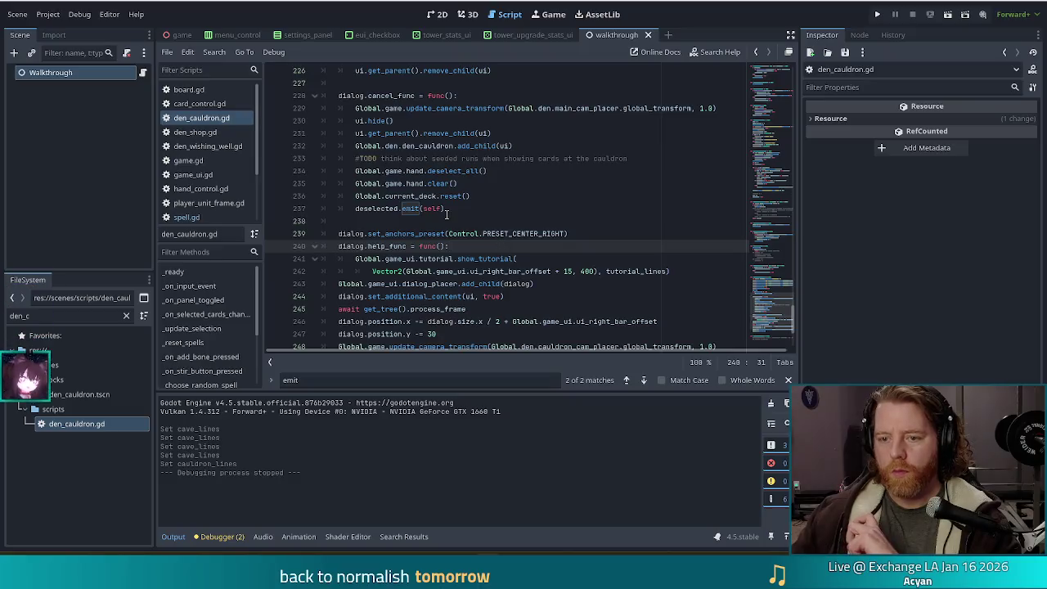
left_click(447, 210)
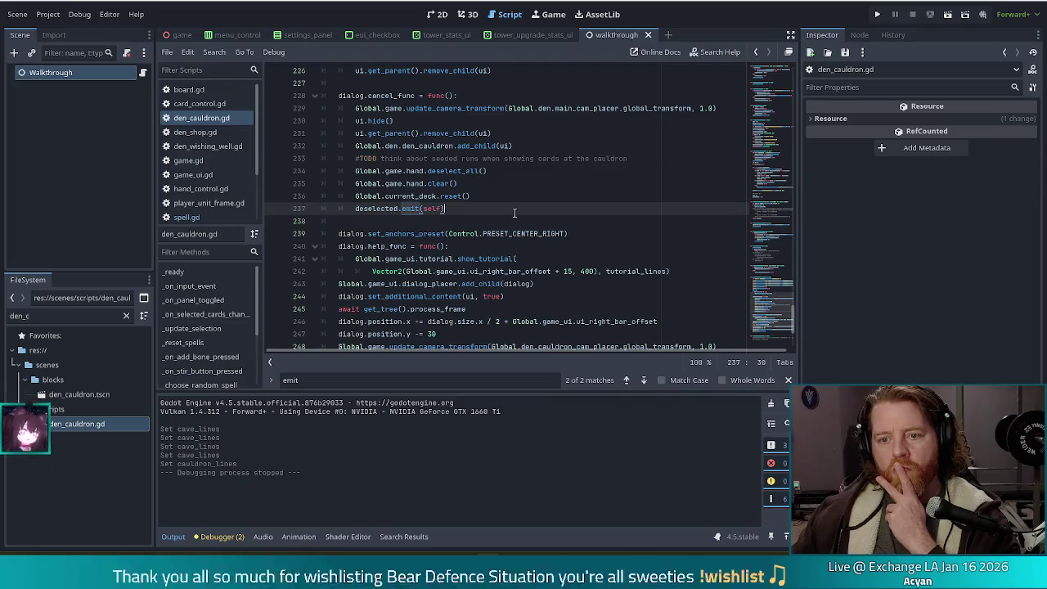
scroll(511, 205, "down", 4)
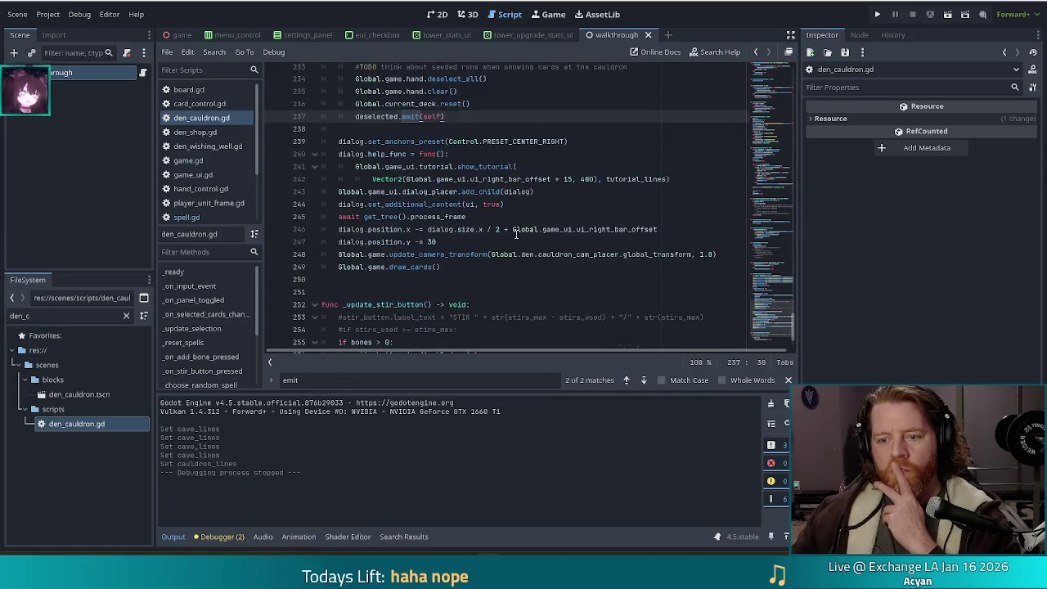
scroll(510, 234, "up", 10)
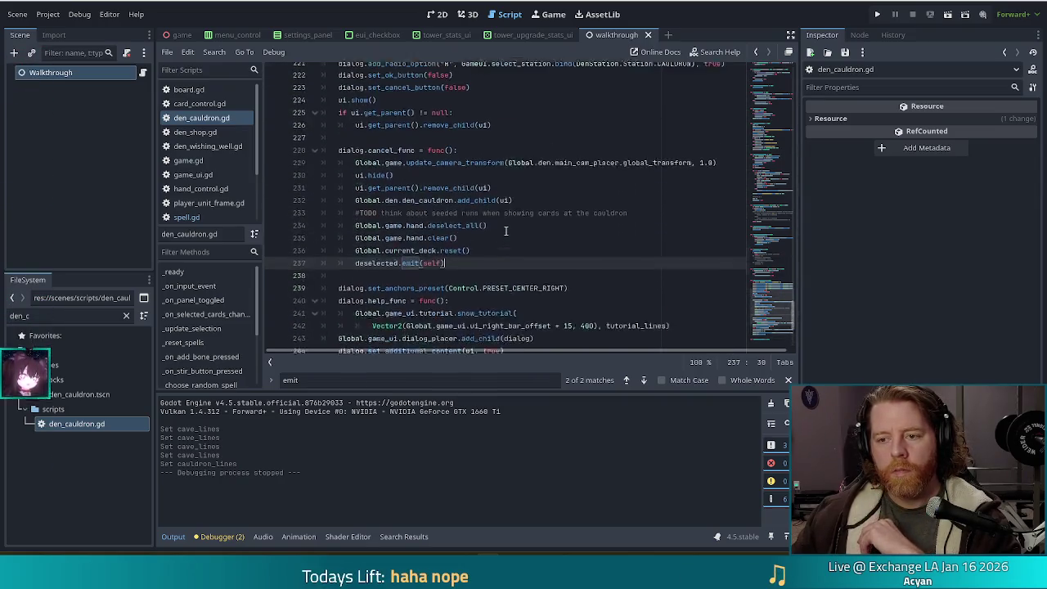
scroll(505, 232, "up", 17)
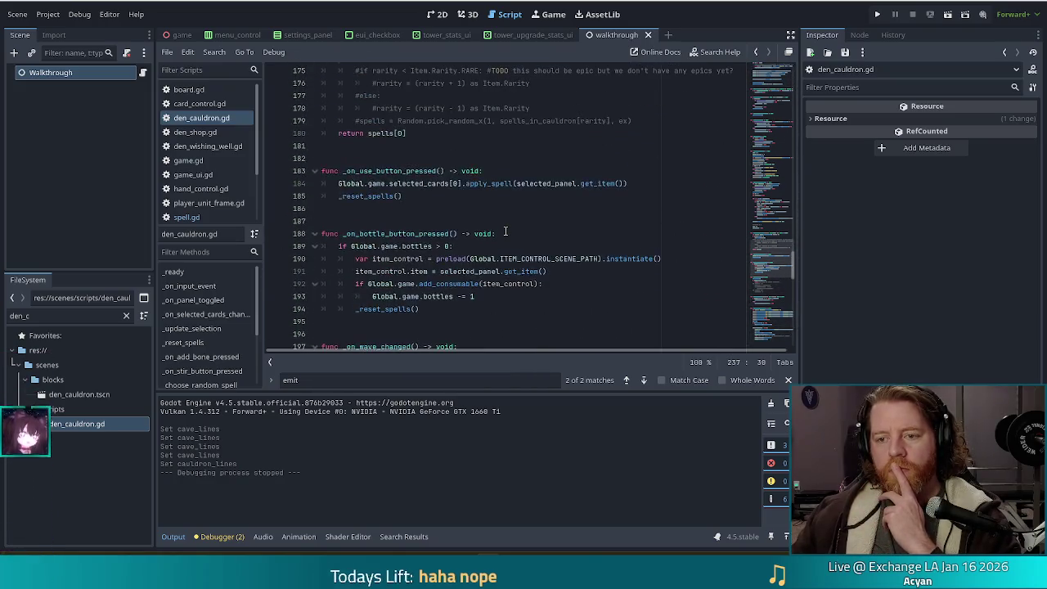
scroll(505, 232, "up", 1)
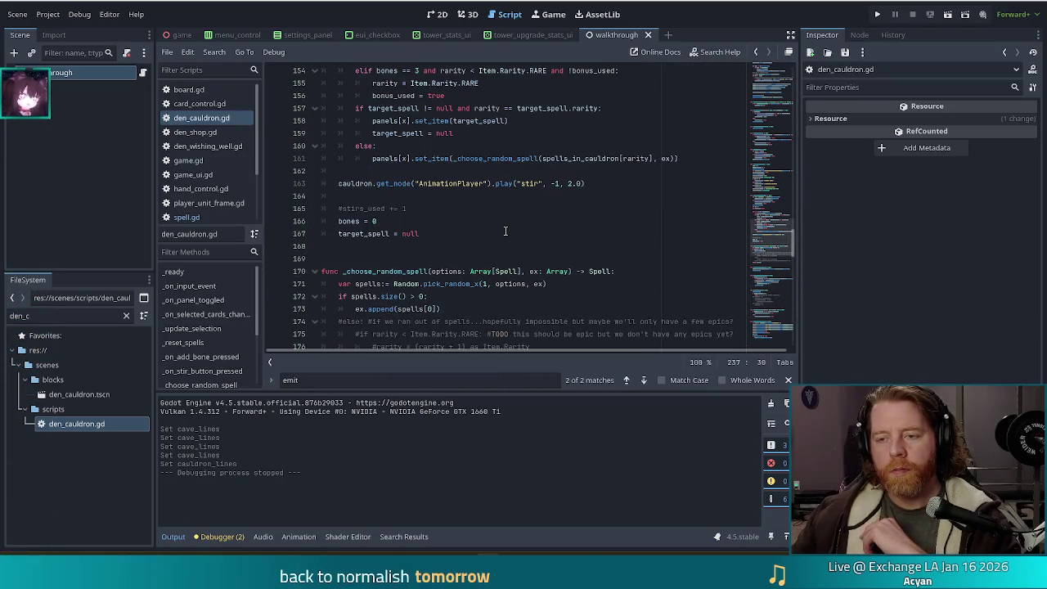
scroll(505, 231, "down", 20)
scroll(505, 243, "down", 5)
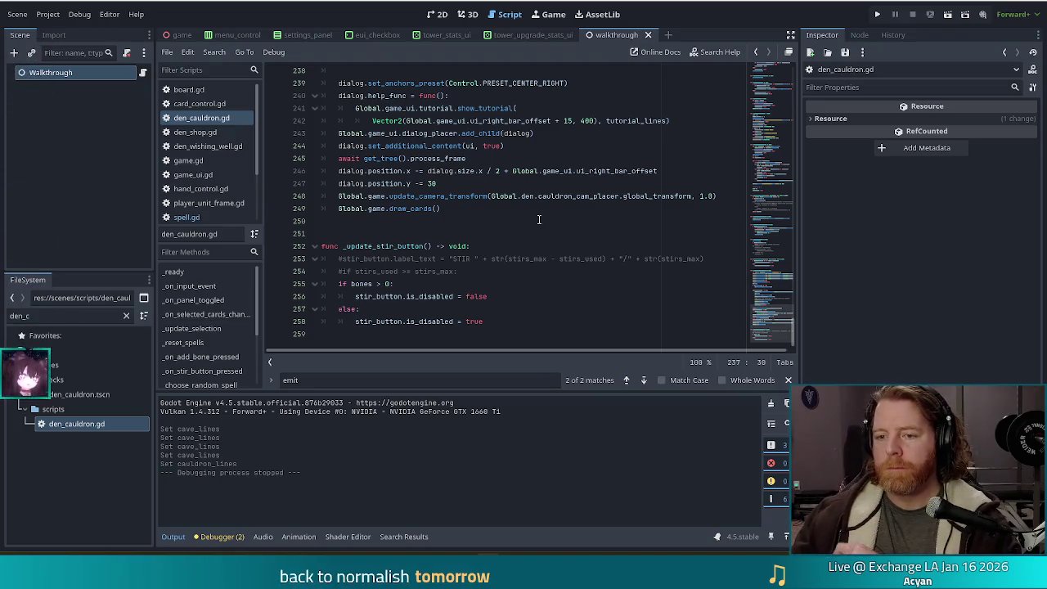
left_click(514, 208)
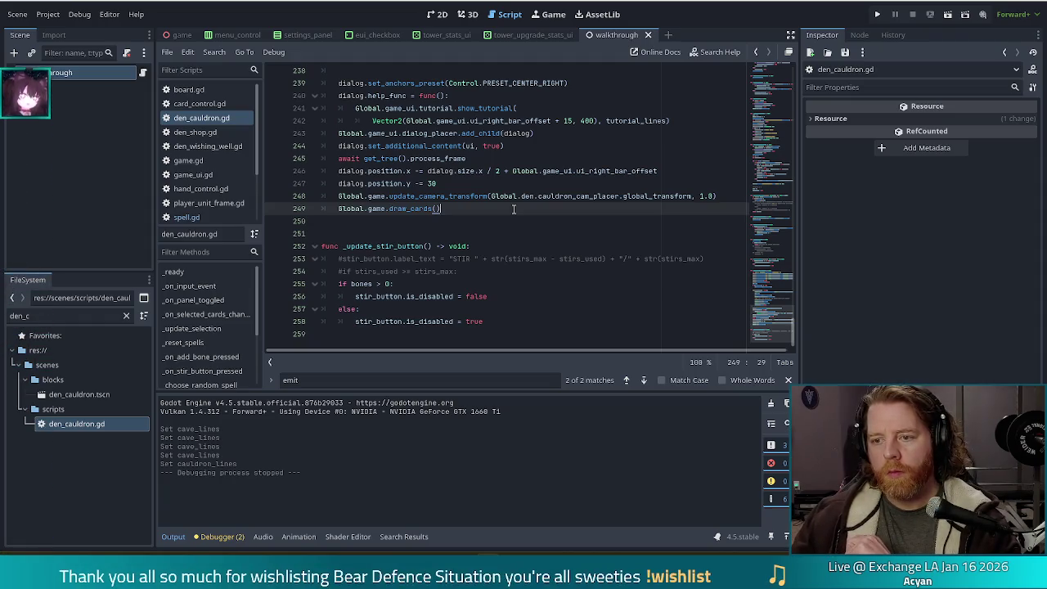
mouse_move(779, 317)
left_mouse_down()
mouse_move(772, 144)
mouse_move(778, 316)
left_mouse_up()
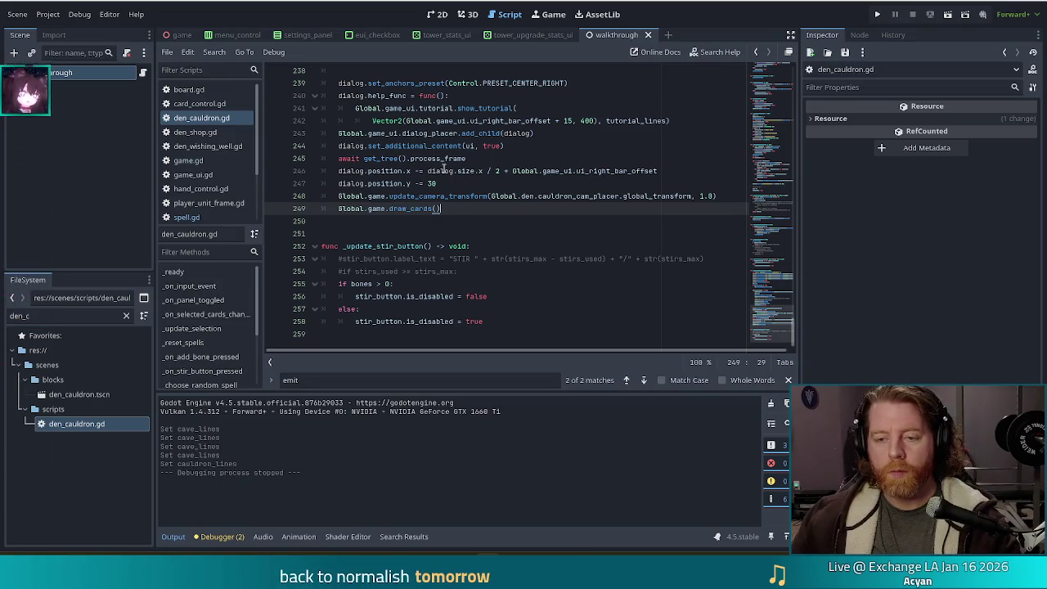
left_click(458, 171)
left_click(459, 184)
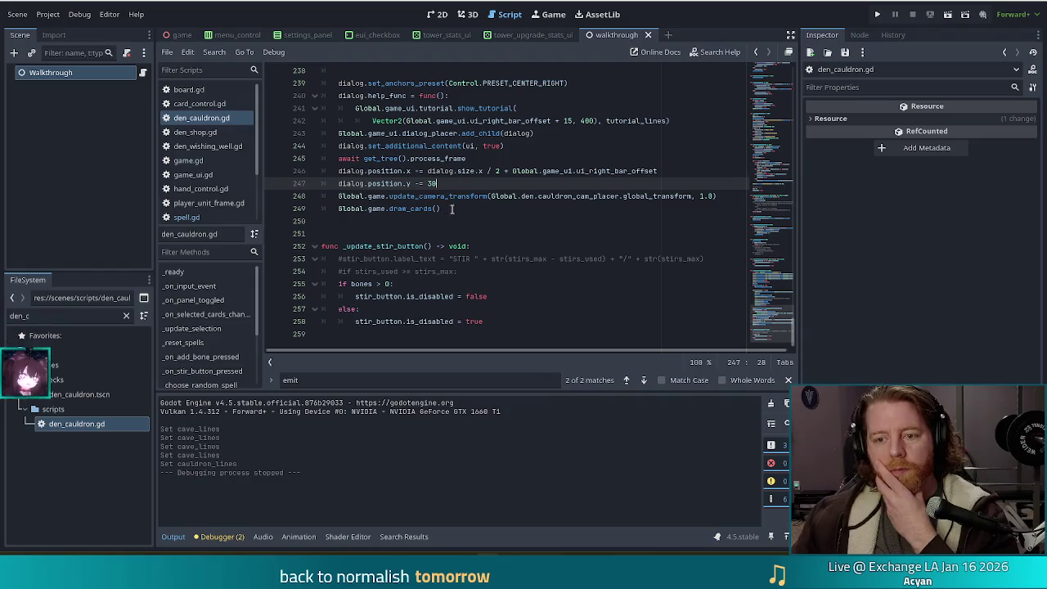
left_click(492, 207)
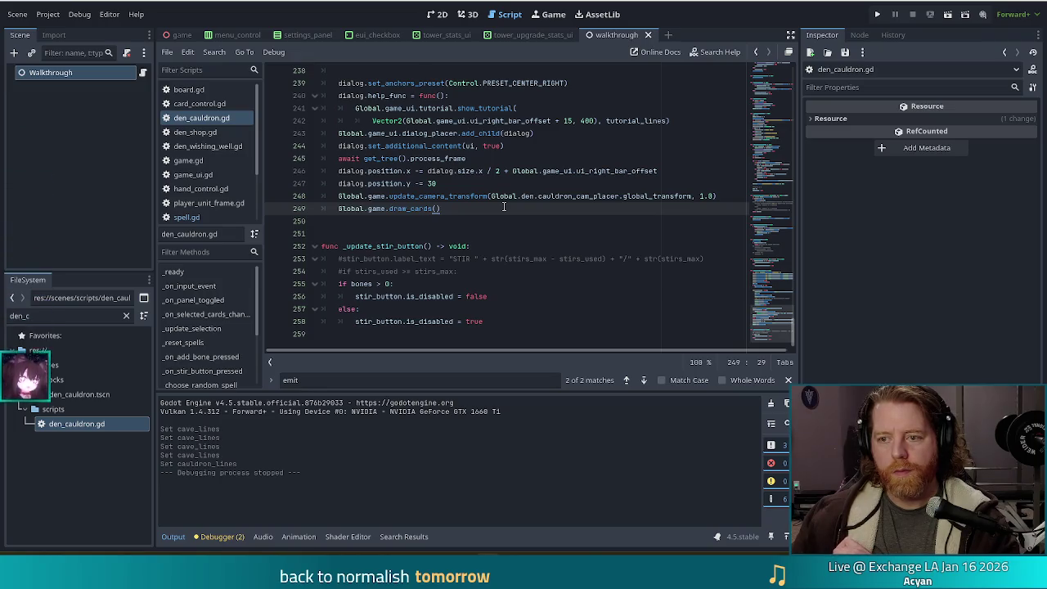
scroll(774, 313, "up", 5)
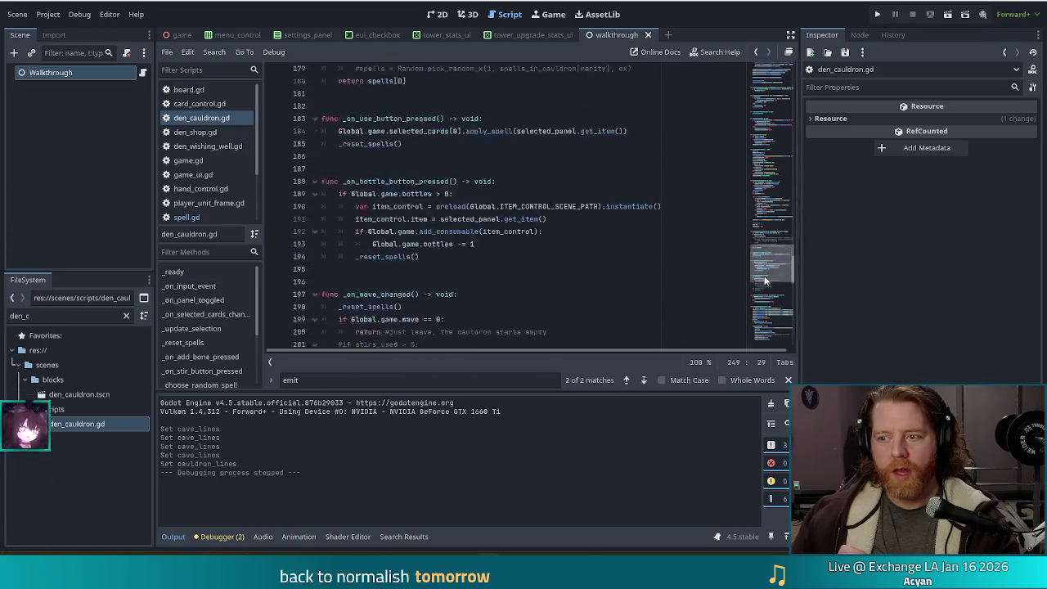
scroll(759, 301, "down", 5)
scroll(759, 301, "up", 10)
scroll(219, 196, "down", 3)
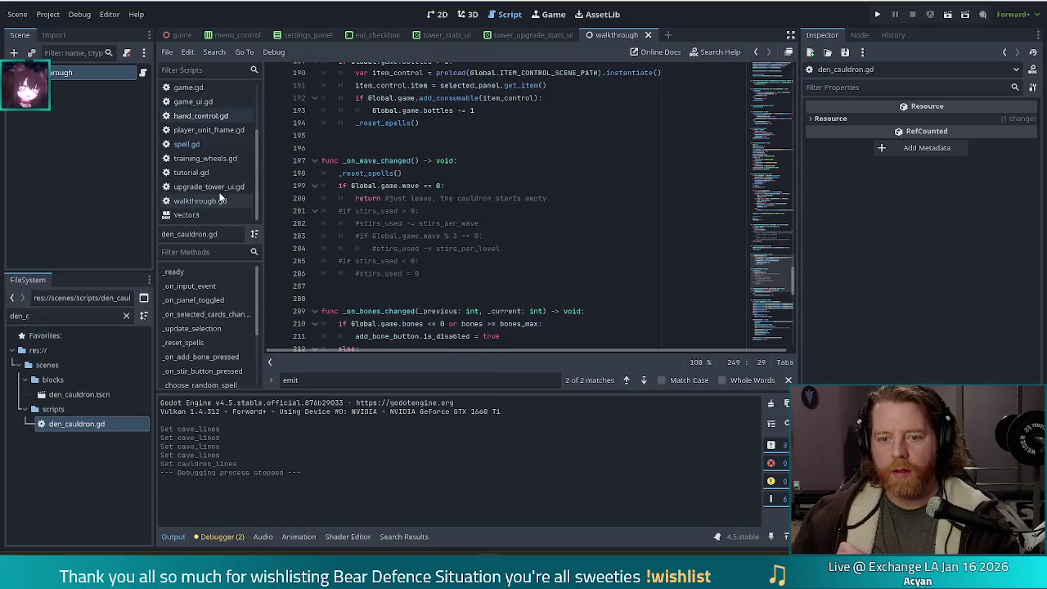
left_click(214, 200)
Step: In walkthrough.gd, change the station on line 75 from CAULDRON to SHOP
left_click(509, 245)
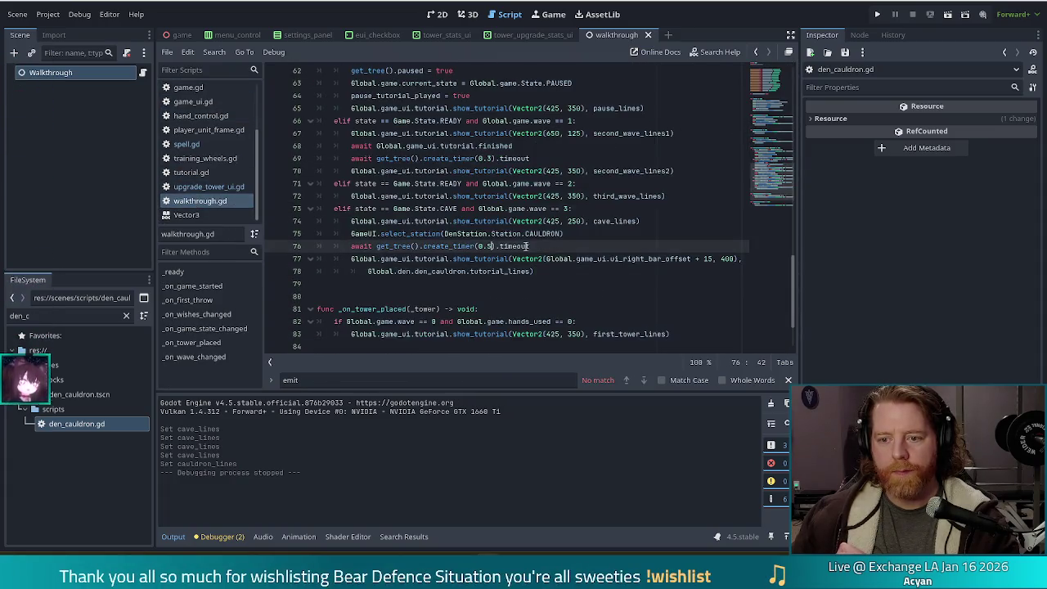
left_click(511, 223)
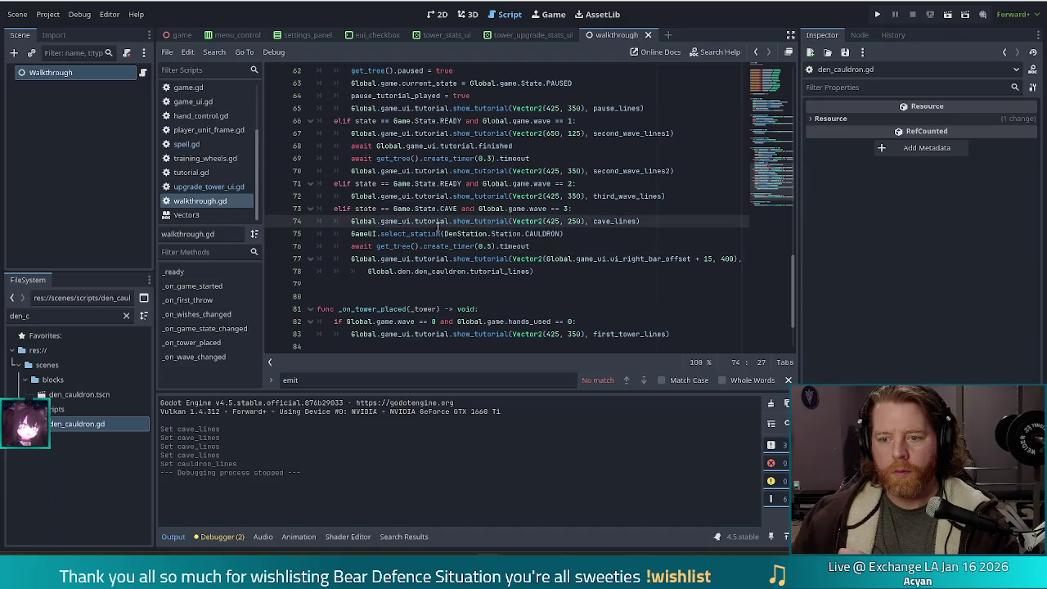
left_click(513, 245)
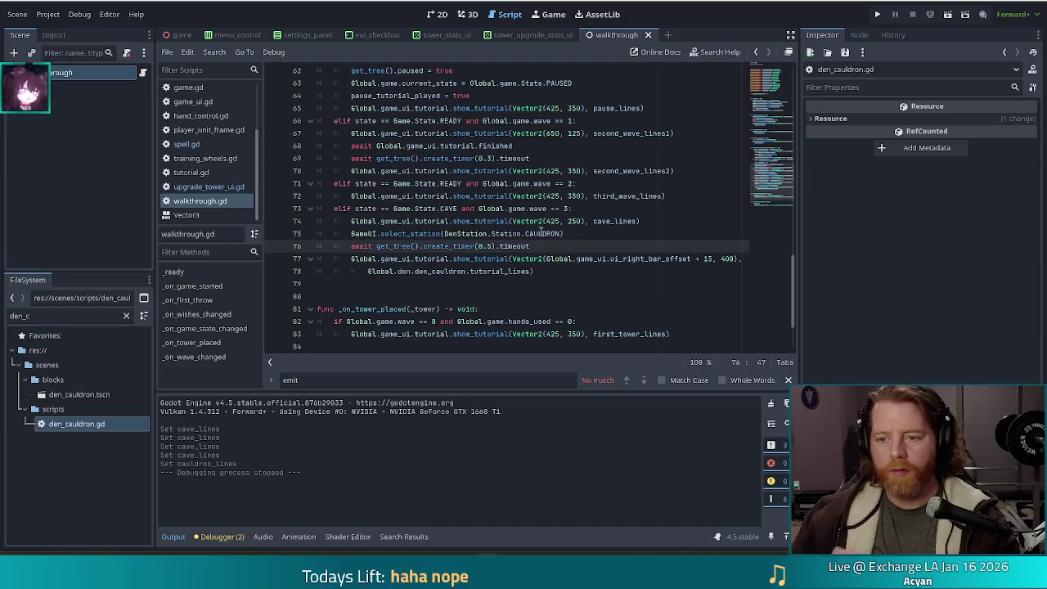
left_click(539, 234)
double_click(538, 234)
type("SHOP")
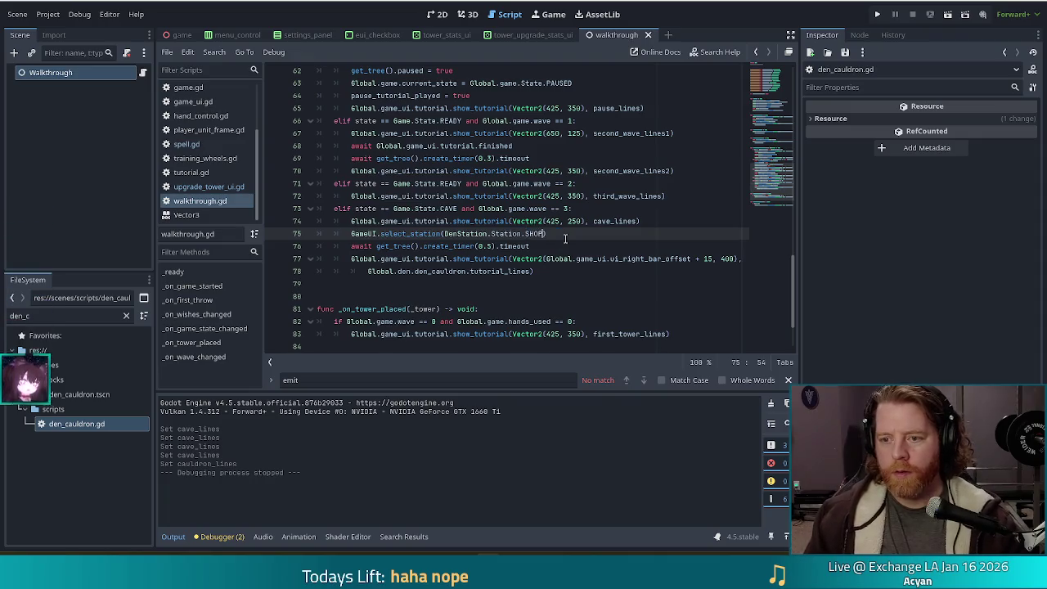
double_click(514, 271)
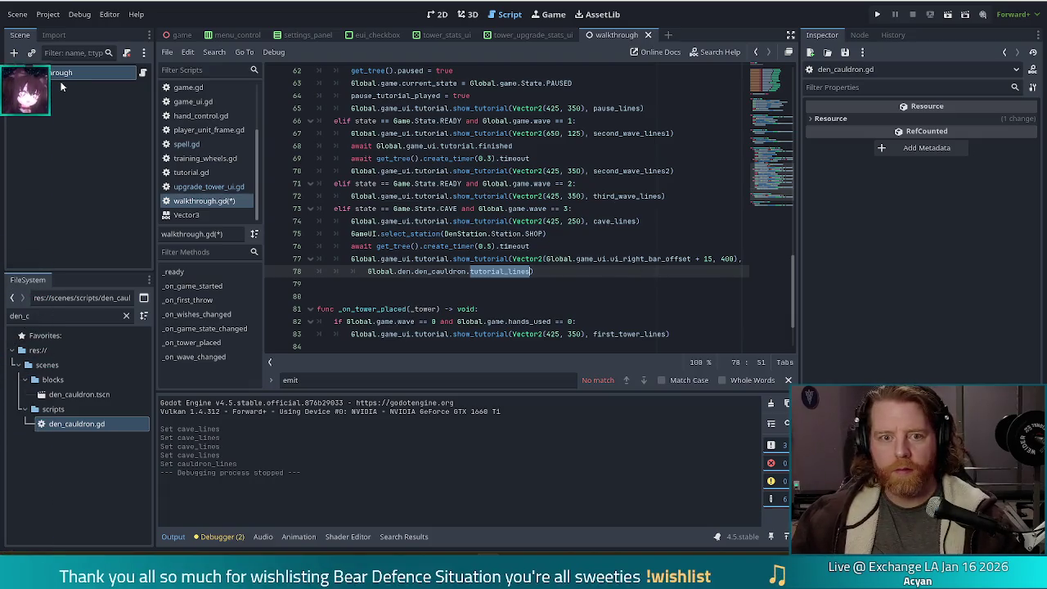
left_click(98, 74)
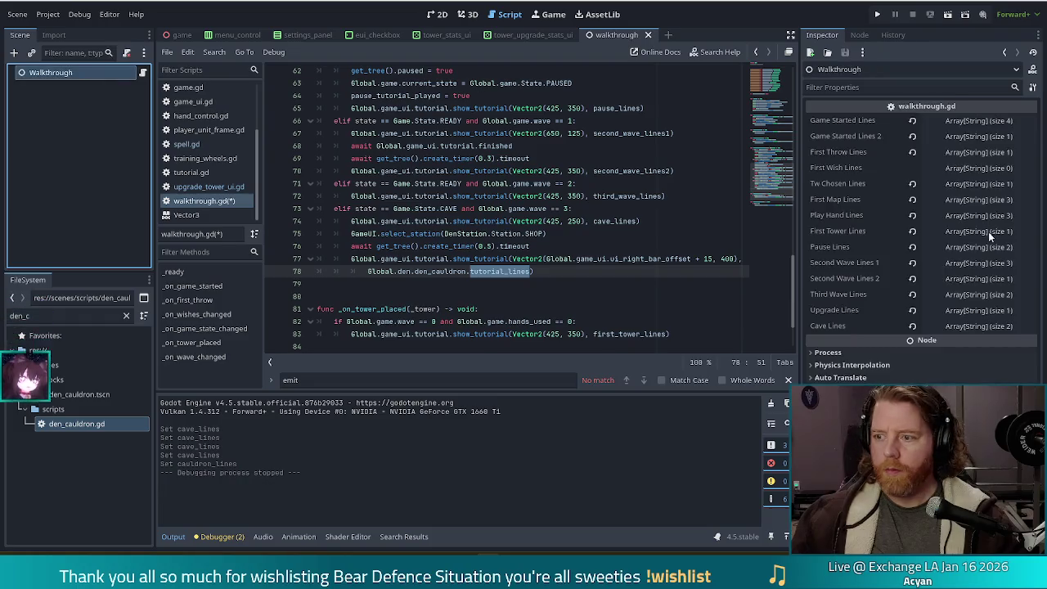
Step: Expand the Walkthrough node's Cave Lines array in the Inspector to read its two entries
left_click(977, 326)
scroll(941, 331, "down", 2)
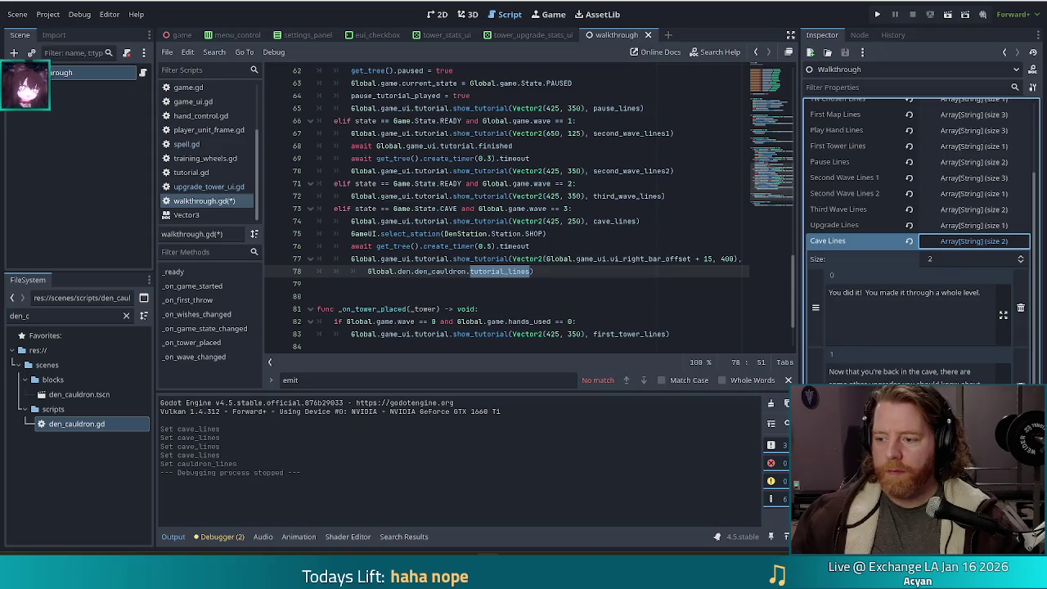
left_click(514, 258)
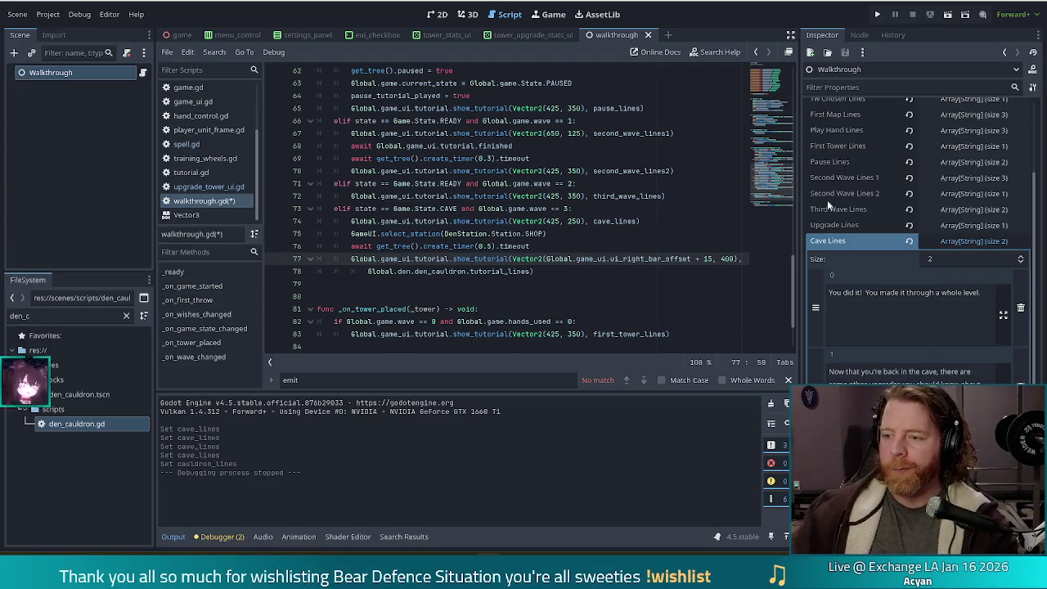
Step: Change den_cauldron to den_shop on line 78, save walkthrough.gd, and run the game
left_click(563, 272)
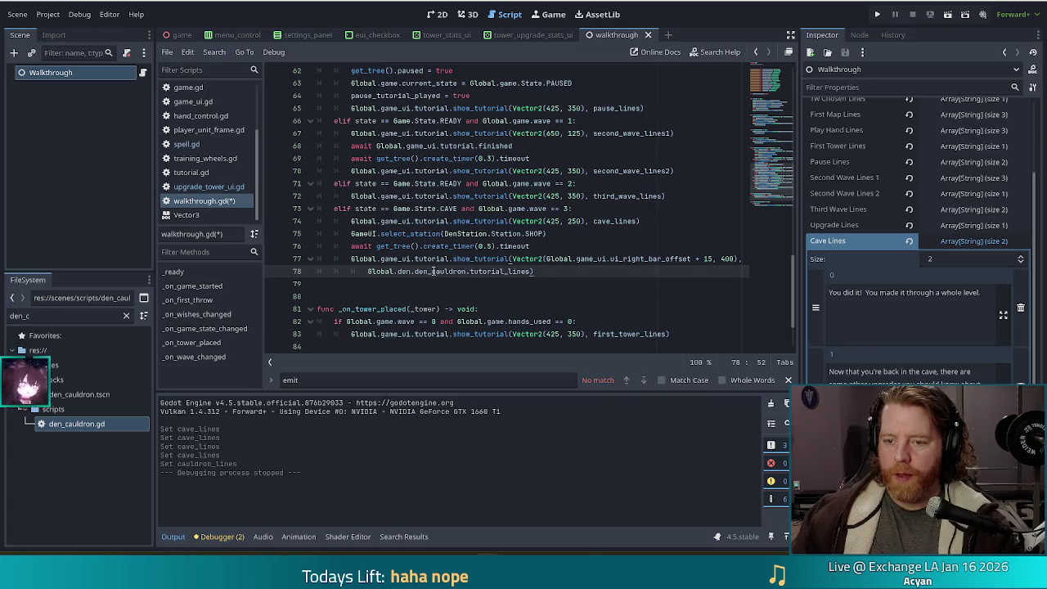
left_click(468, 272)
key("BackSpace")
key("BackSpace")
key("BackSpace")
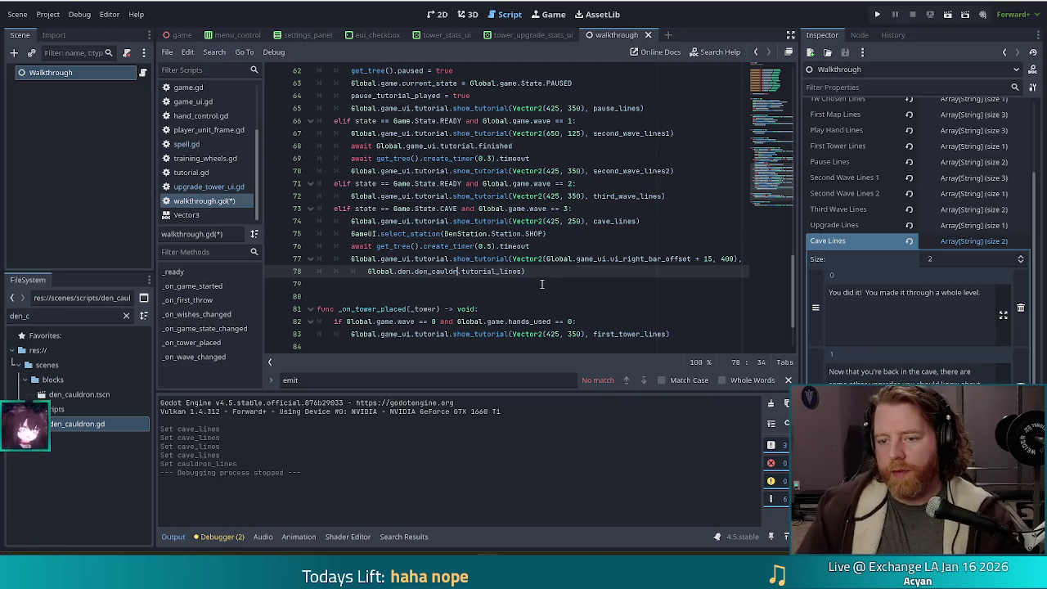
type("l")
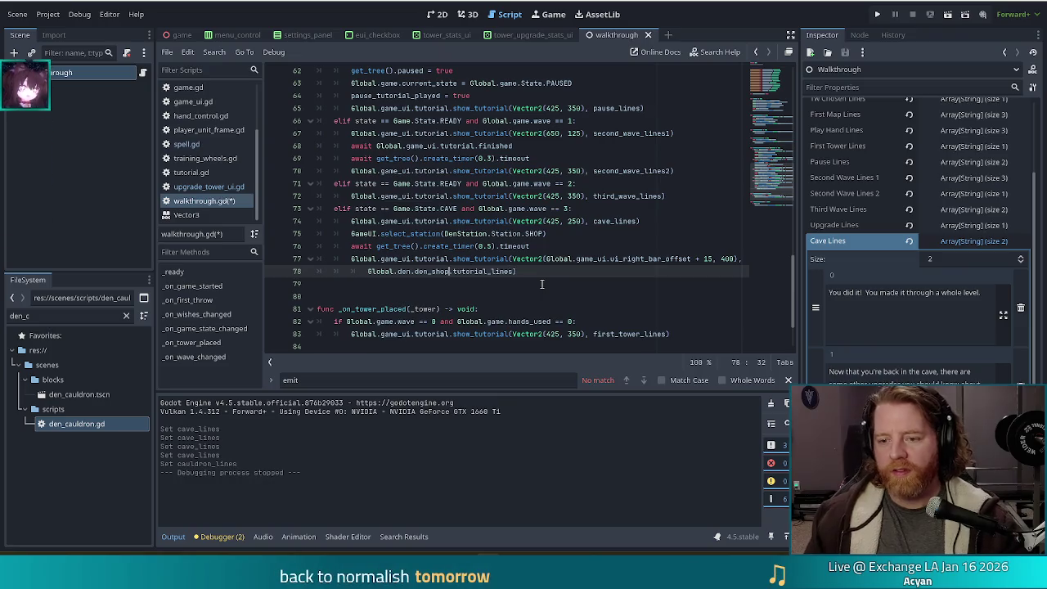
key("ctrl+s")
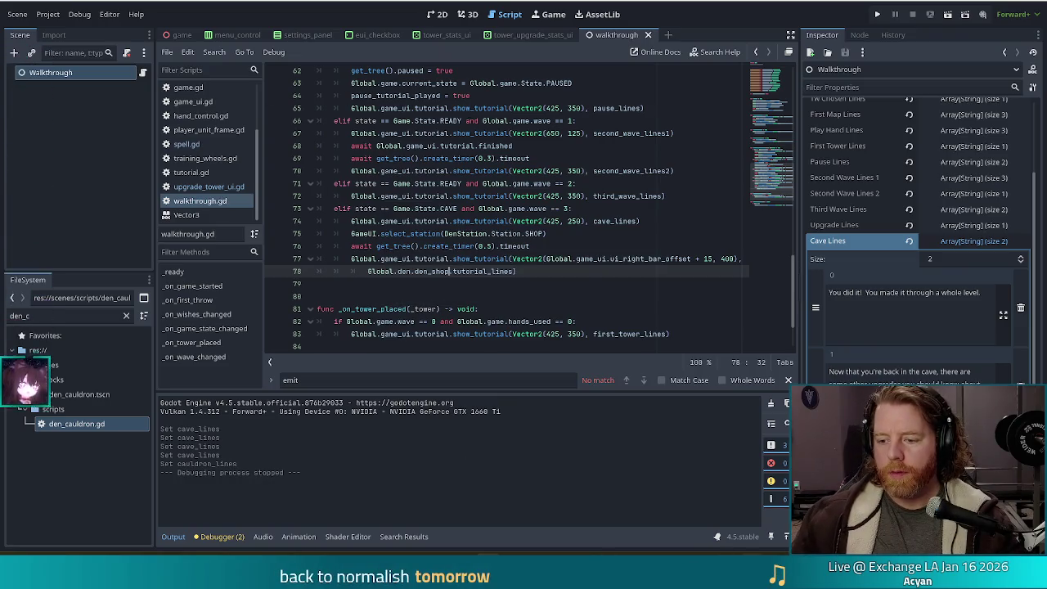
left_click(878, 15)
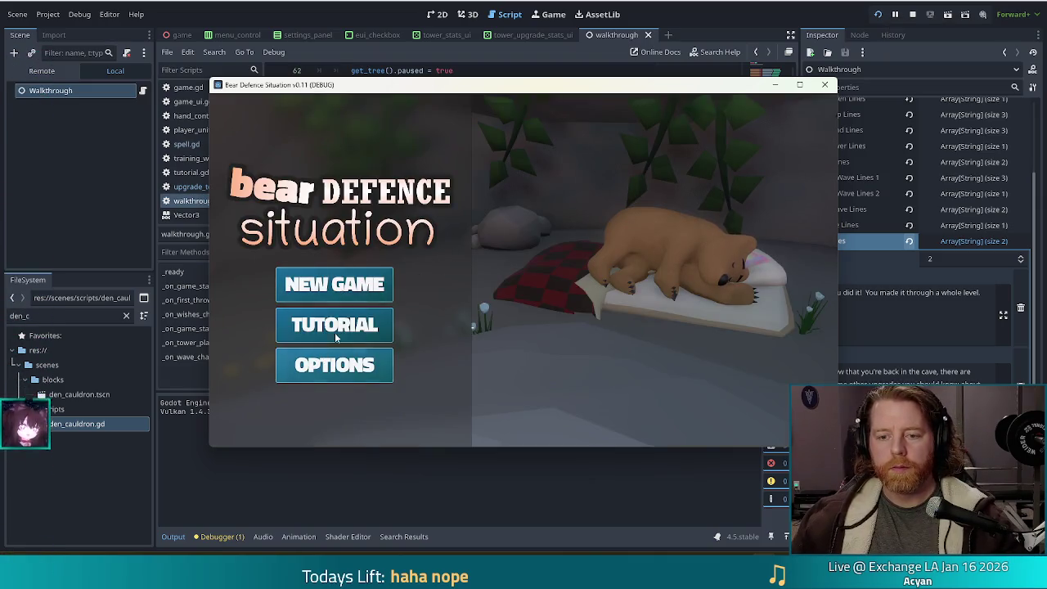
Step: Relaunch the game to its title screen and start a New Game at Level 1, Wave 1
left_click(336, 331)
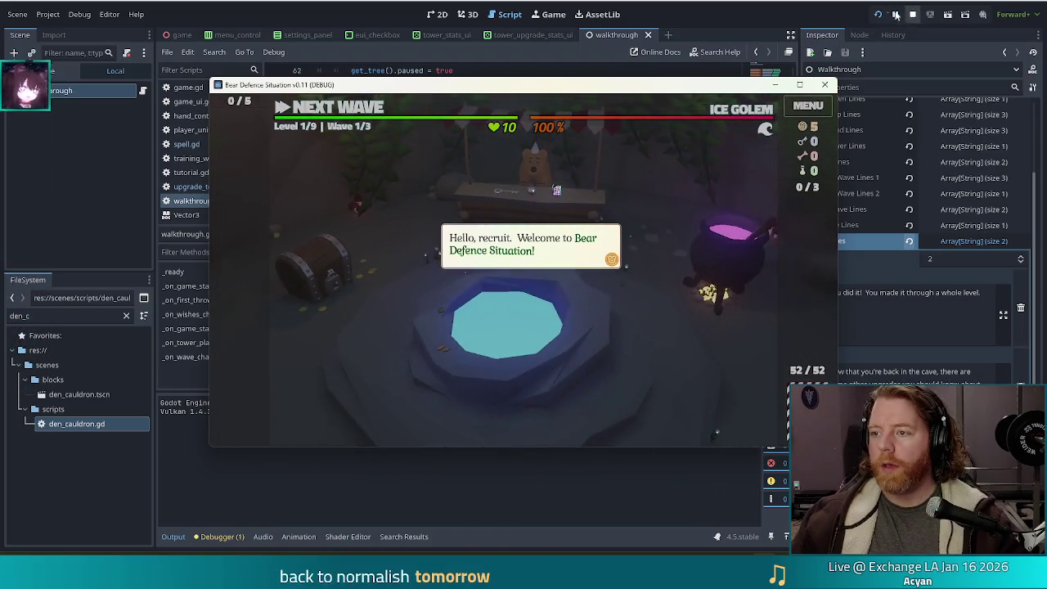
left_click(884, 14)
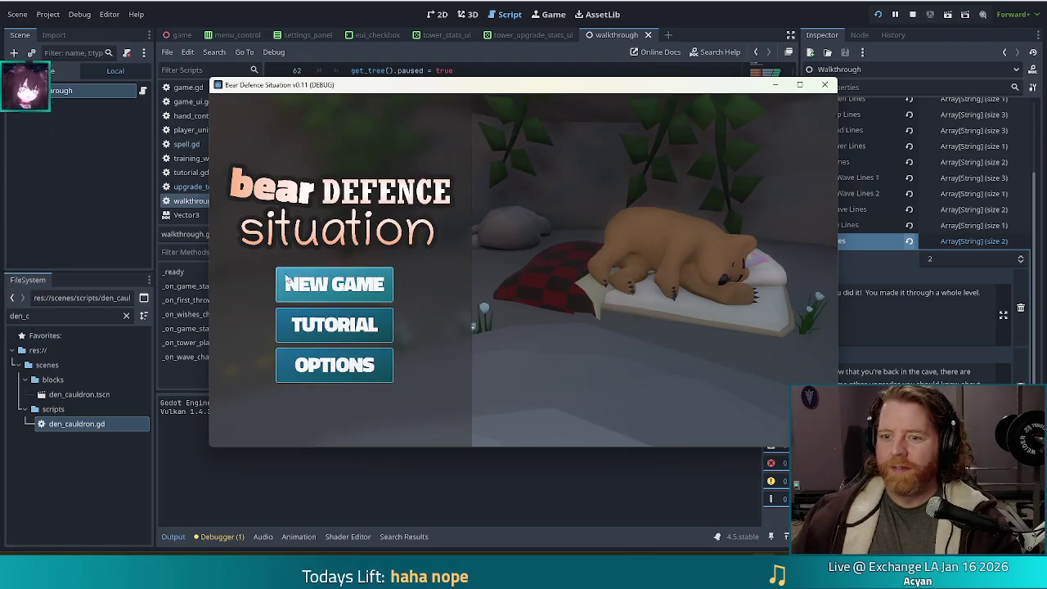
left_click(288, 282)
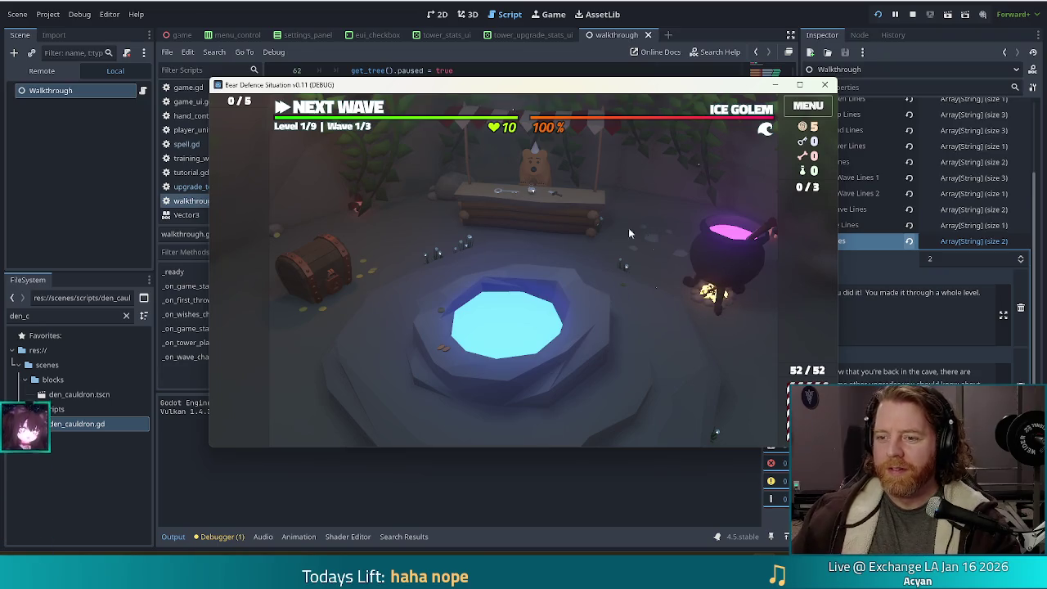
Step: Open the shop stand, page through its help messages, pet the shopkeeper bear, then reopen the help
left_click(568, 219)
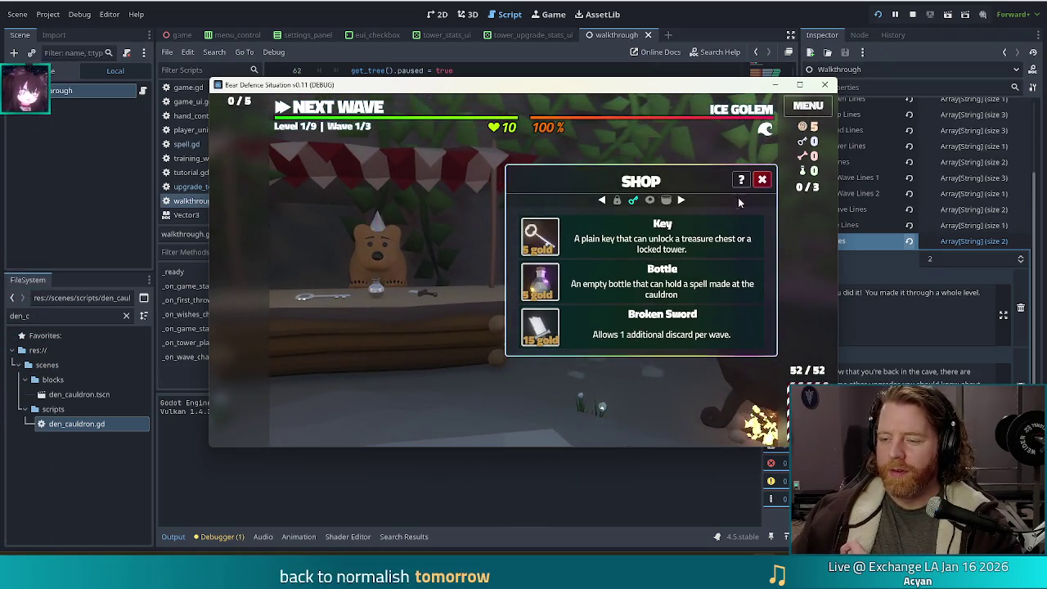
left_click(741, 181)
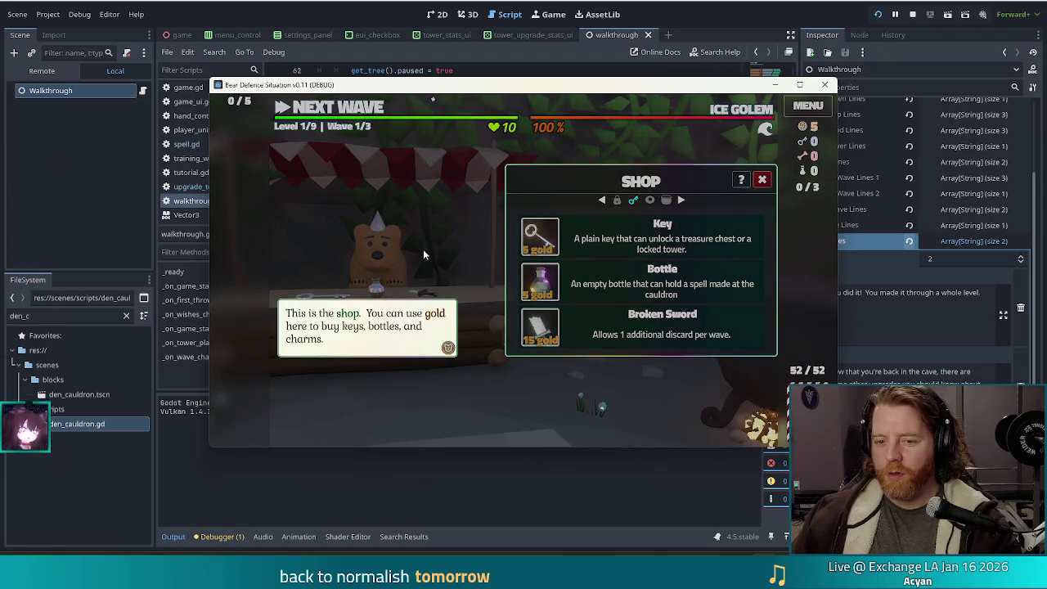
left_click(423, 249)
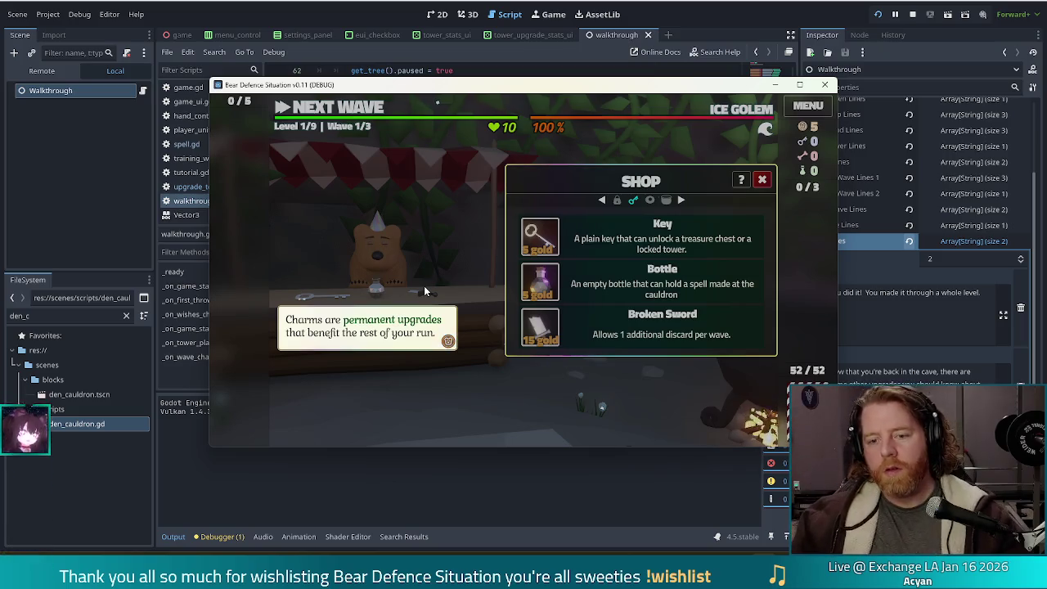
left_click(452, 271)
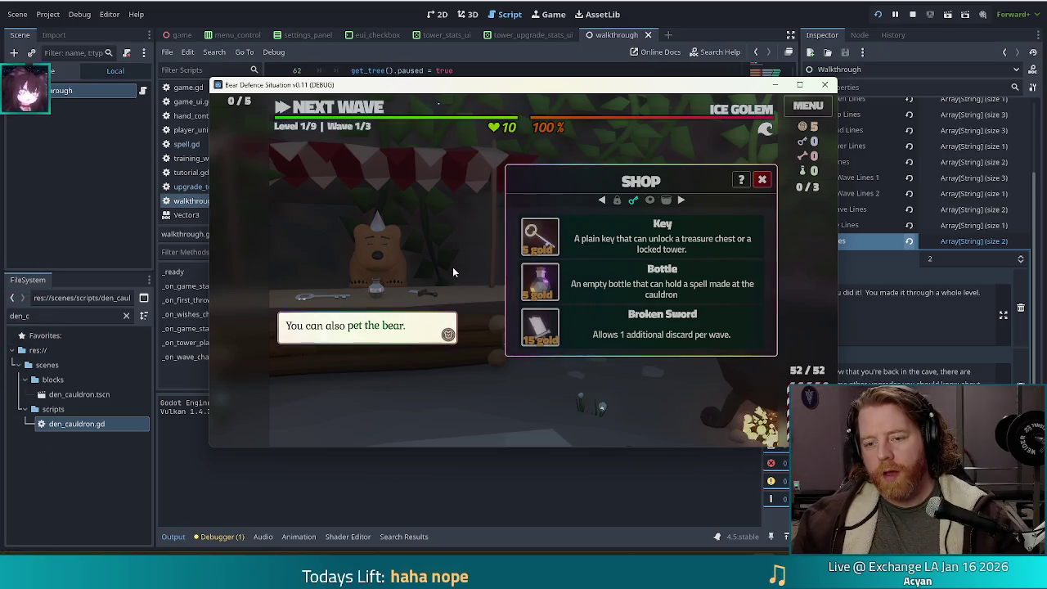
left_click(452, 266)
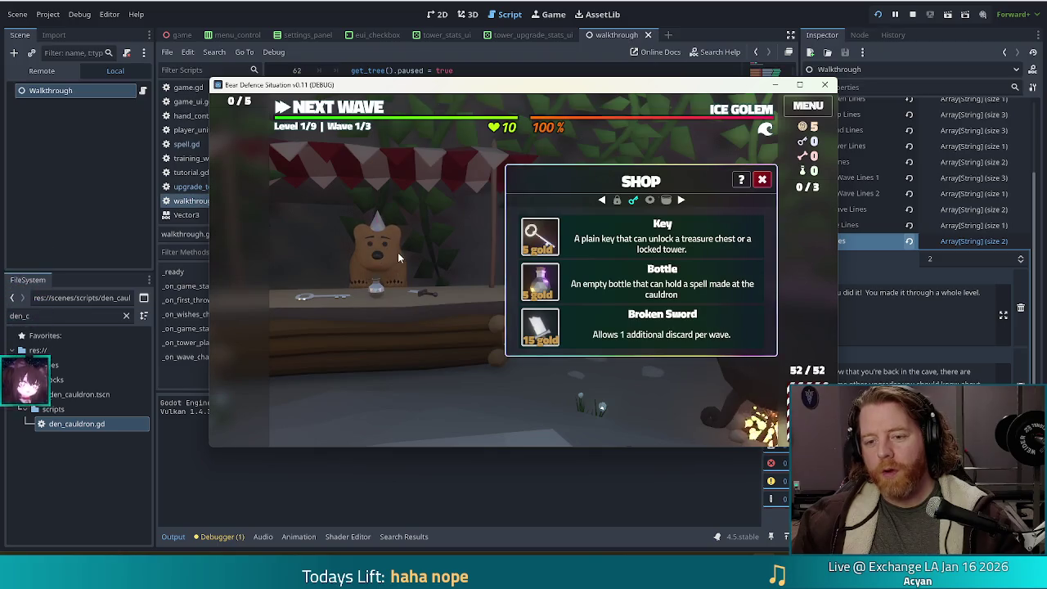
left_click(399, 254)
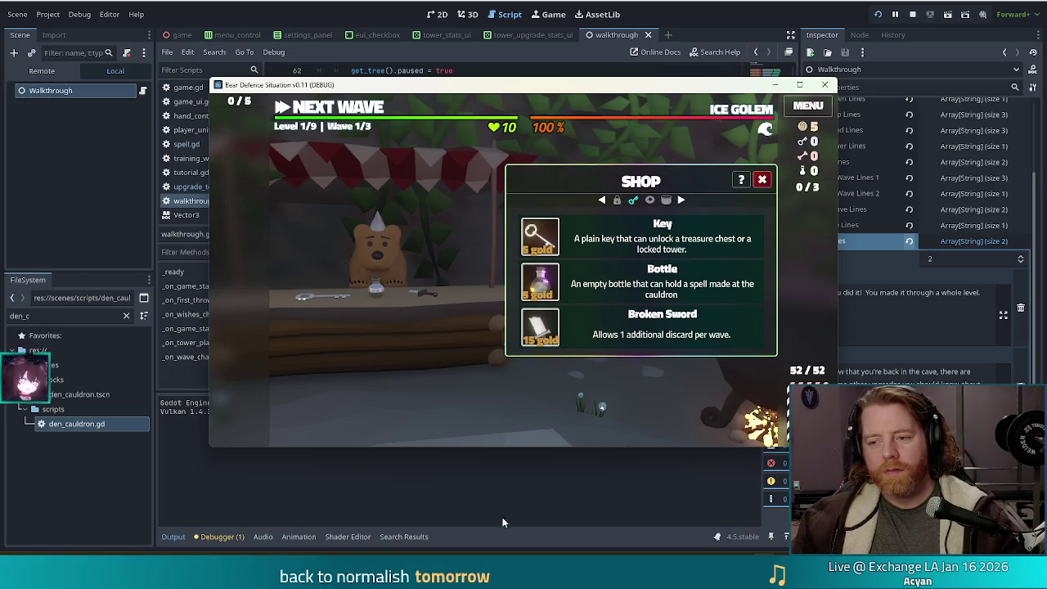
left_click(743, 180)
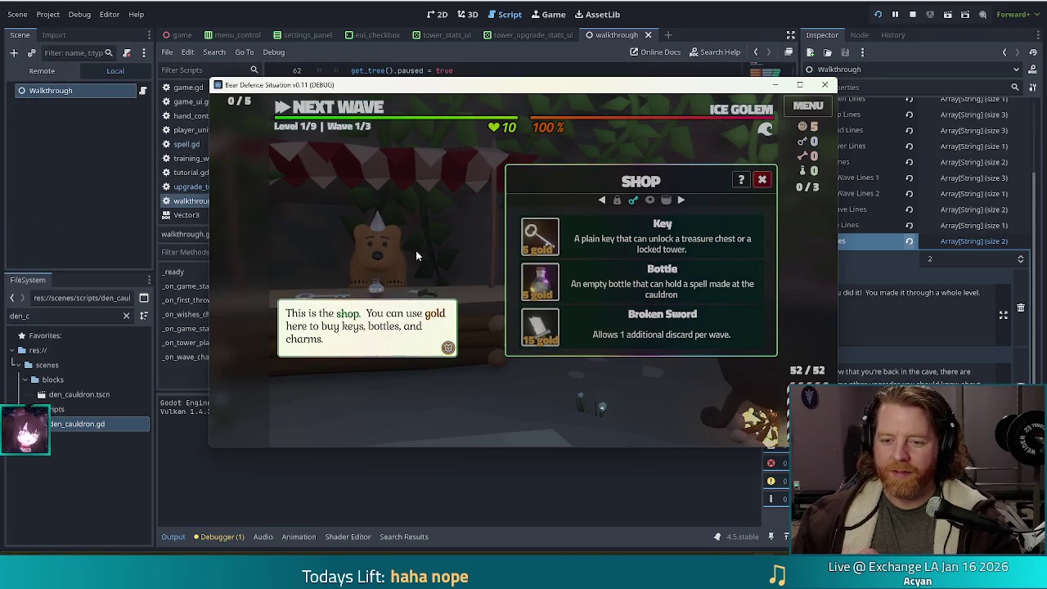
Step: Page past the charms and pet-the-bear messages to close the replayed shop tutorial
left_click(416, 251)
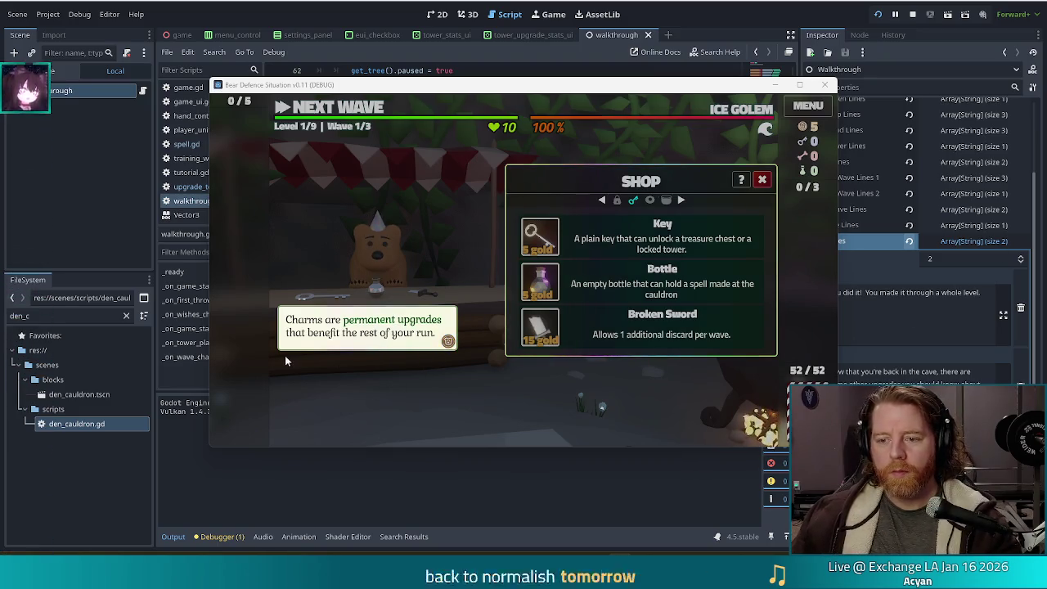
left_click(405, 405)
left_click(406, 405)
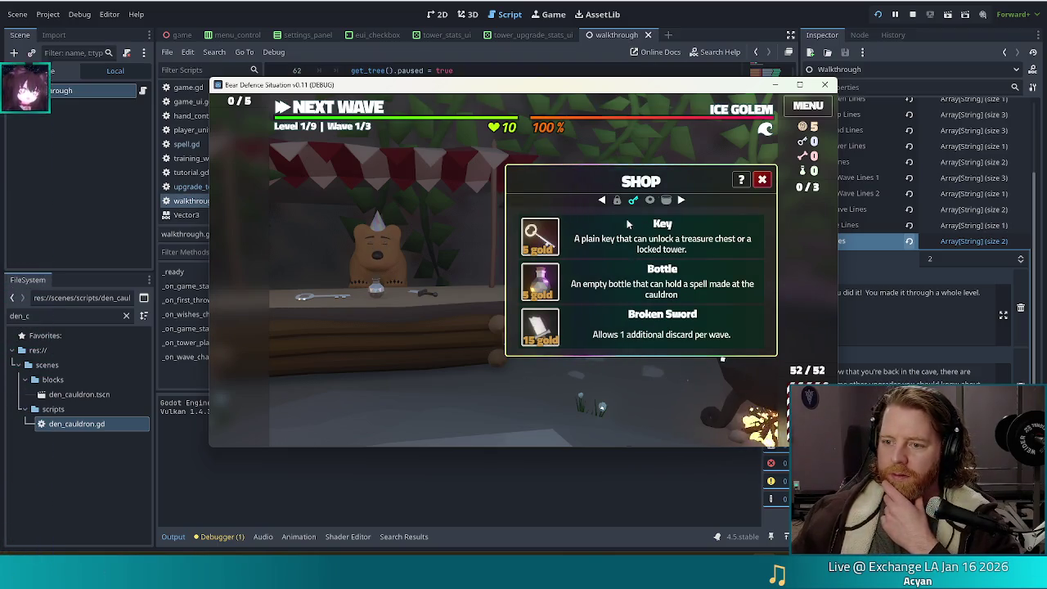
Step: Leave the shop and throw the 5 gold into the wishing well for a wish
left_click(760, 179)
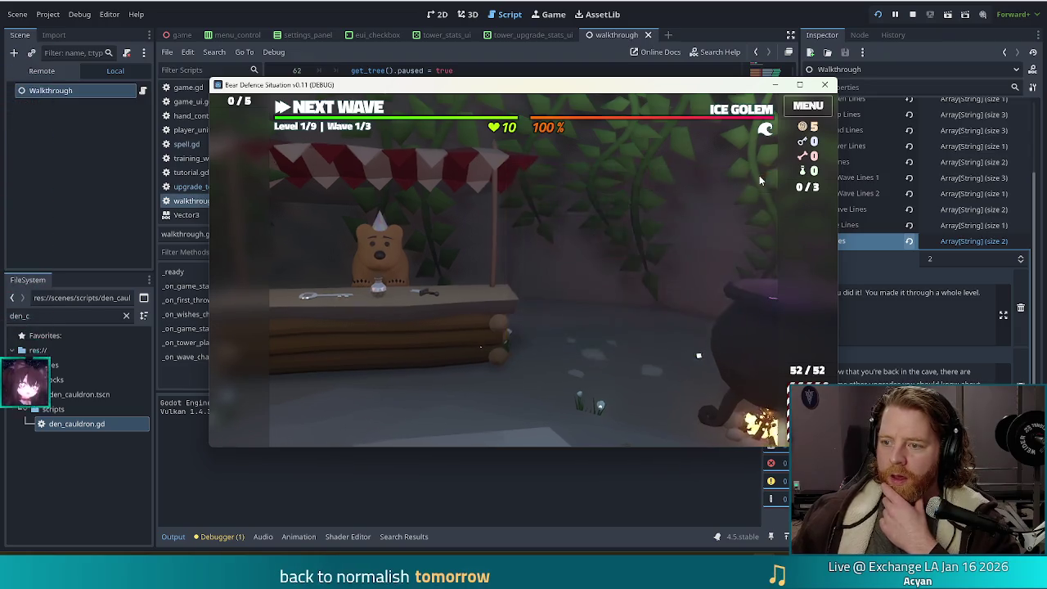
left_click(508, 345)
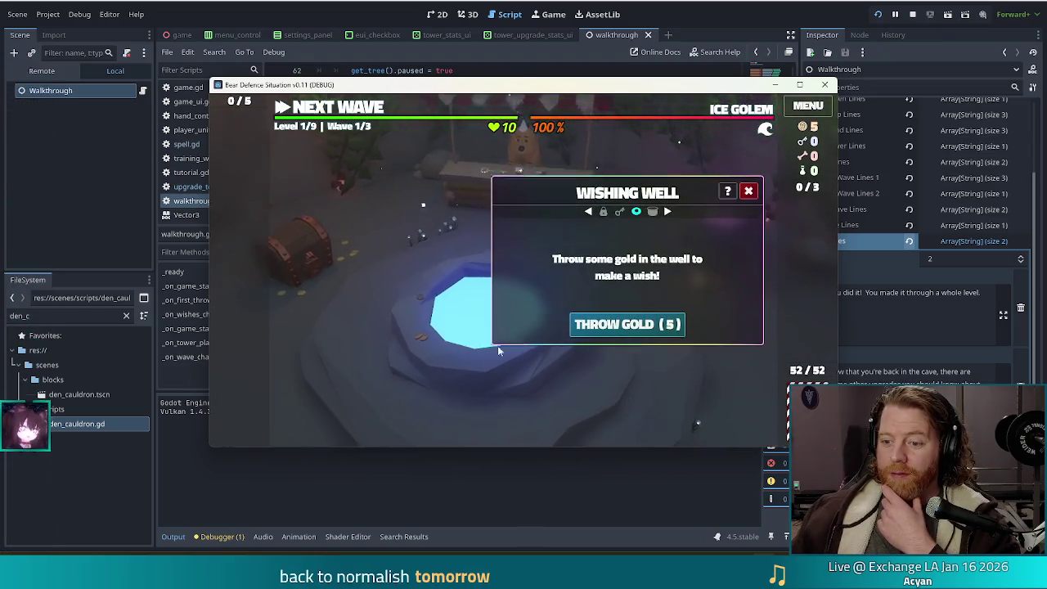
left_click(575, 324)
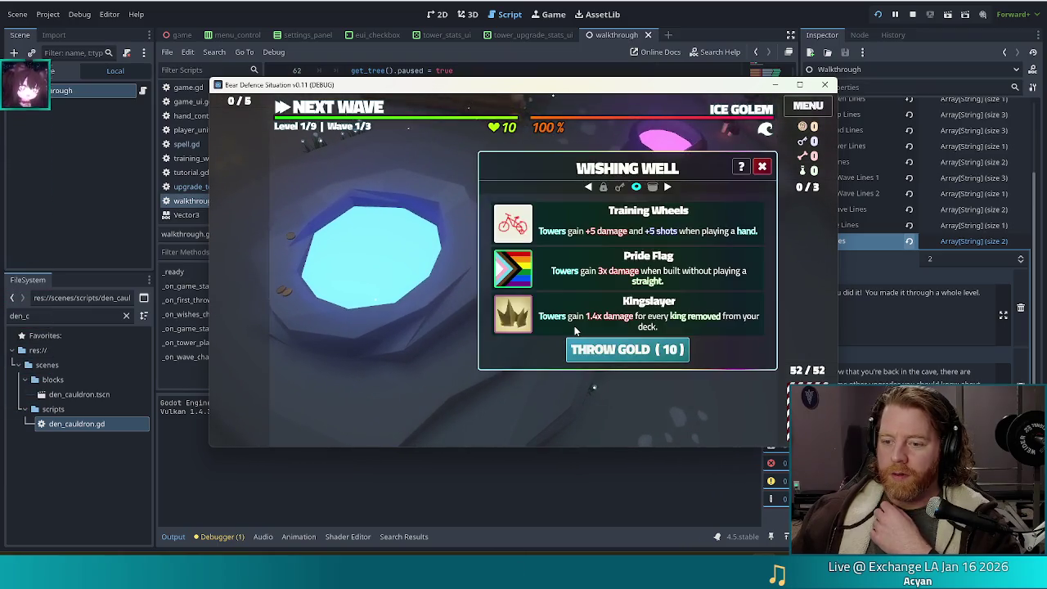
left_click(761, 165)
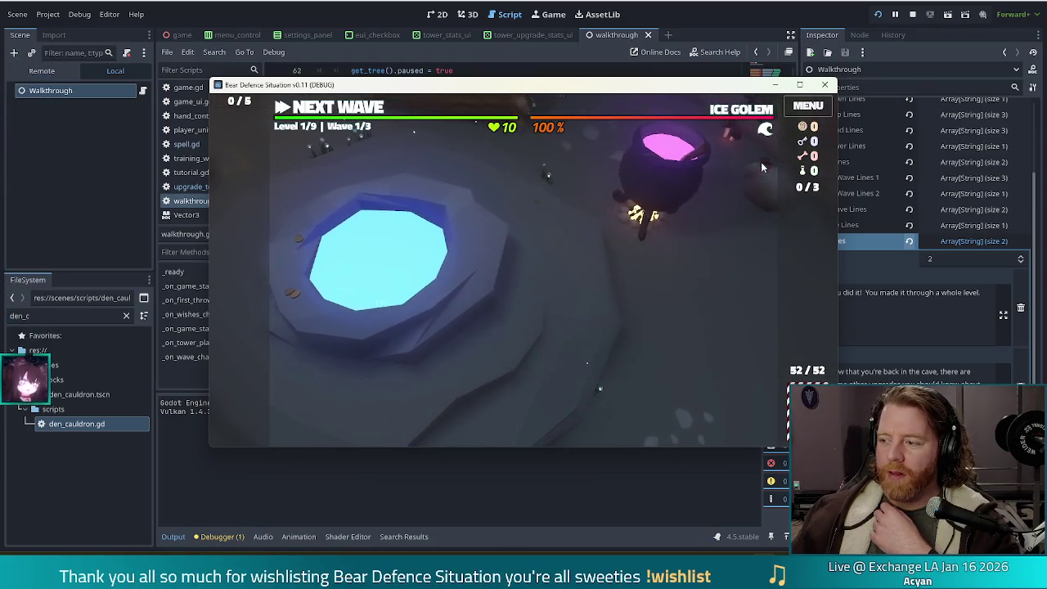
Step: Look inside the cauldron station, then close the shop panel to return to the cave view
left_click(735, 262)
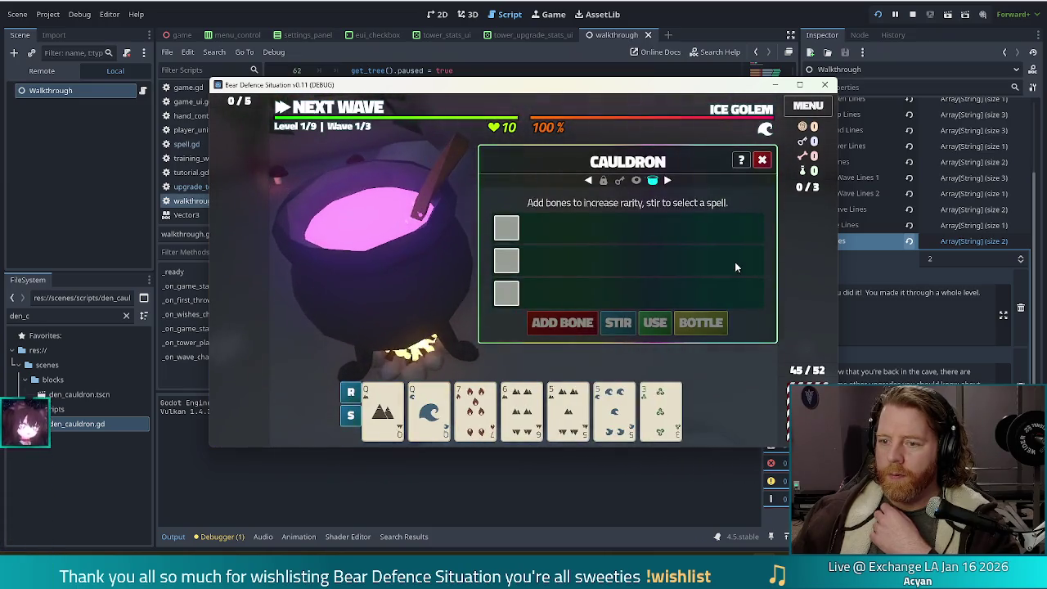
left_click(759, 160)
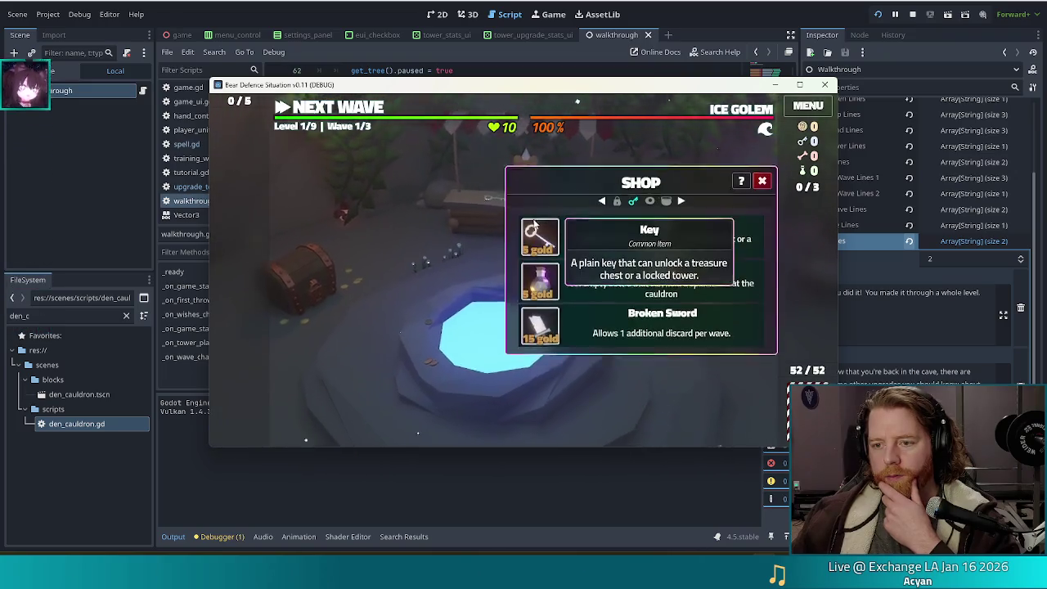
left_click(763, 181)
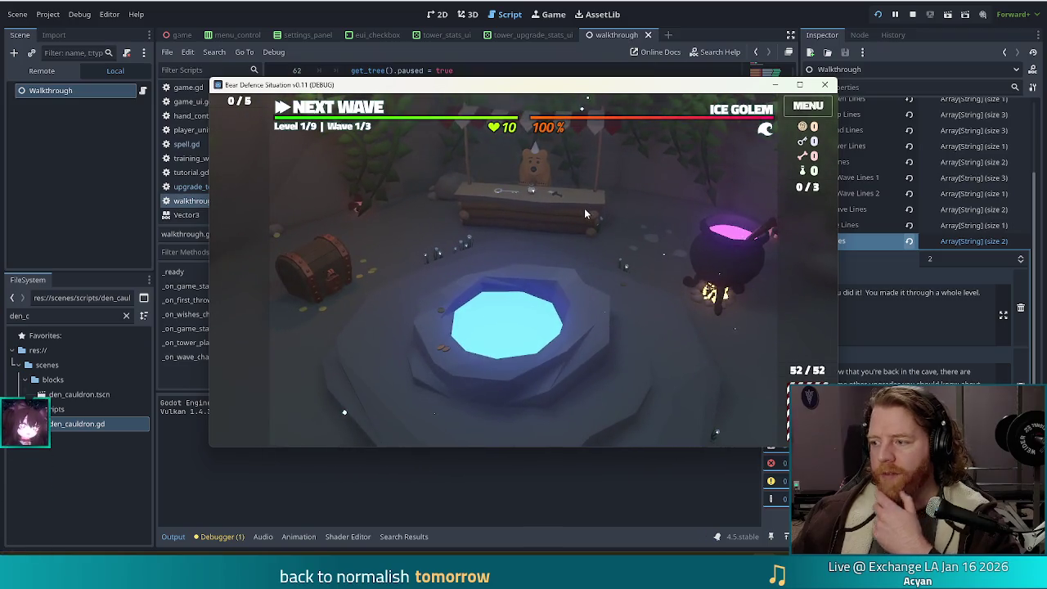
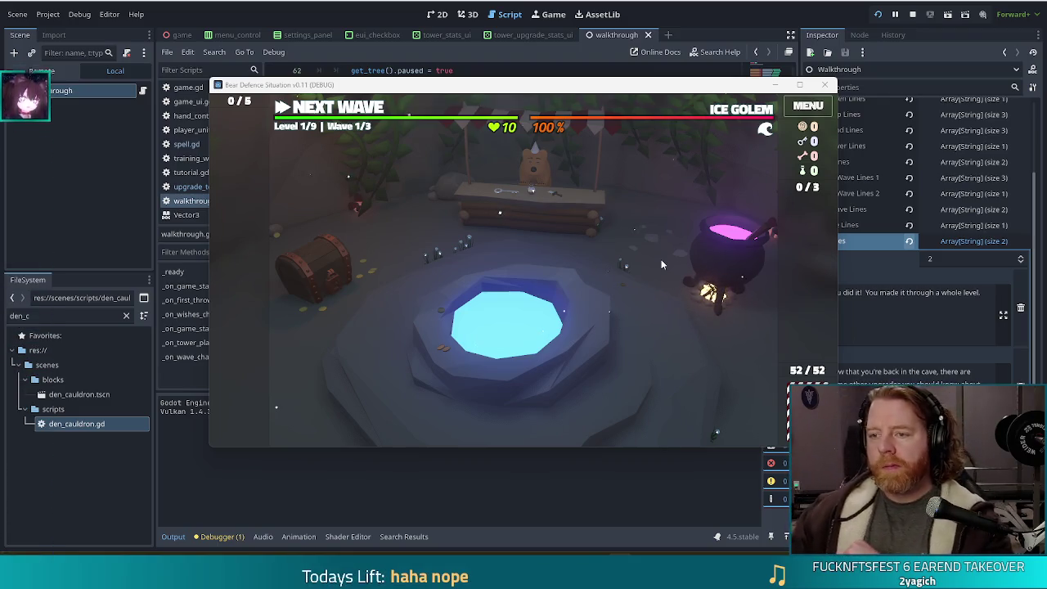
Step: Nudge the game window aside and check the cave treasure chest's info dialog
mouse_move(520, 87)
left_mouse_down()
mouse_move(466, 84)
mouse_move(461, 68)
left_mouse_up()
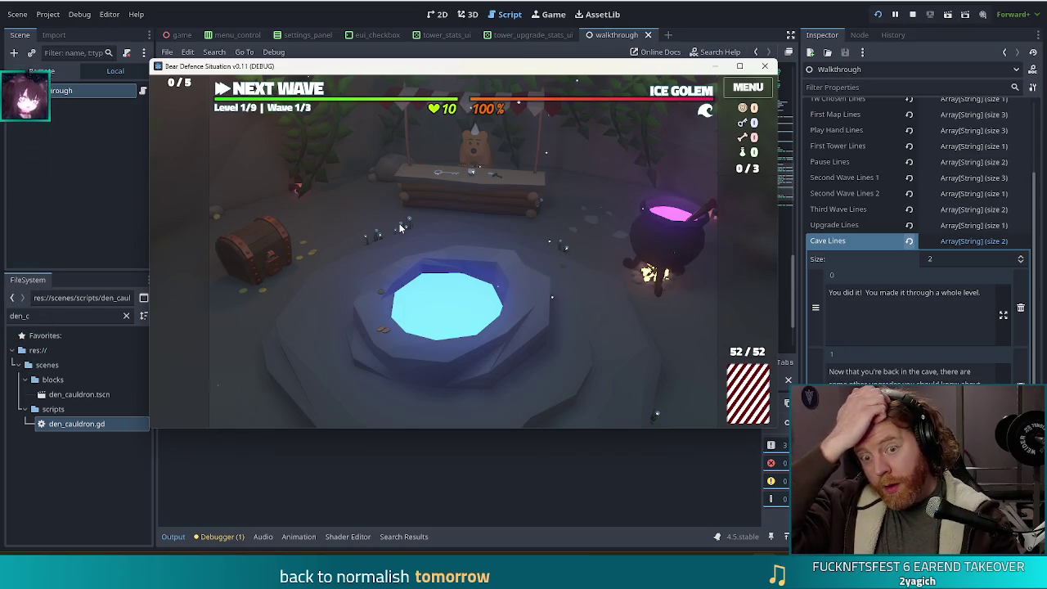
left_click(270, 234)
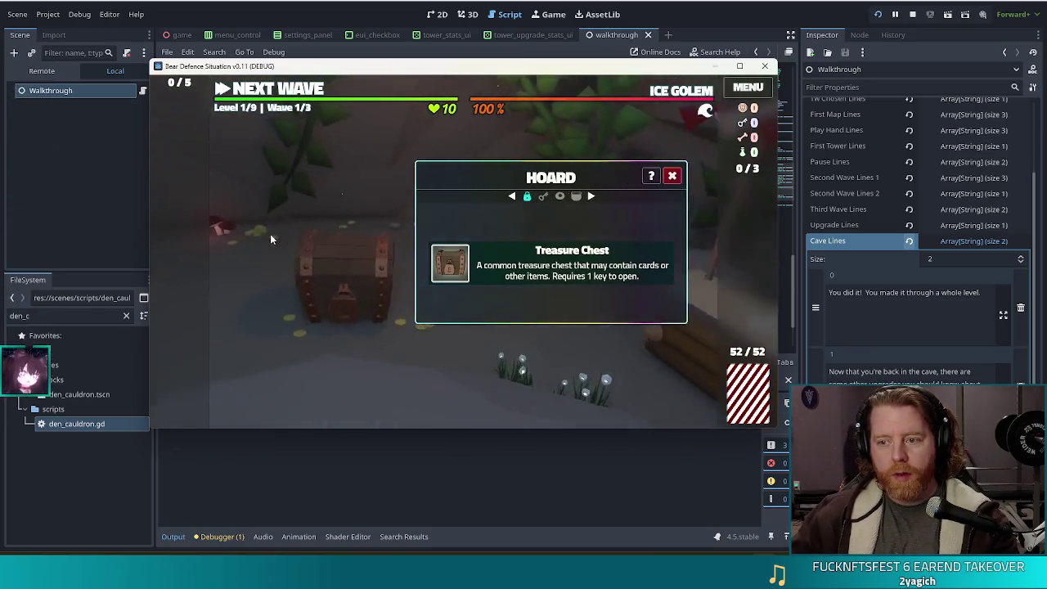
left_click(672, 177)
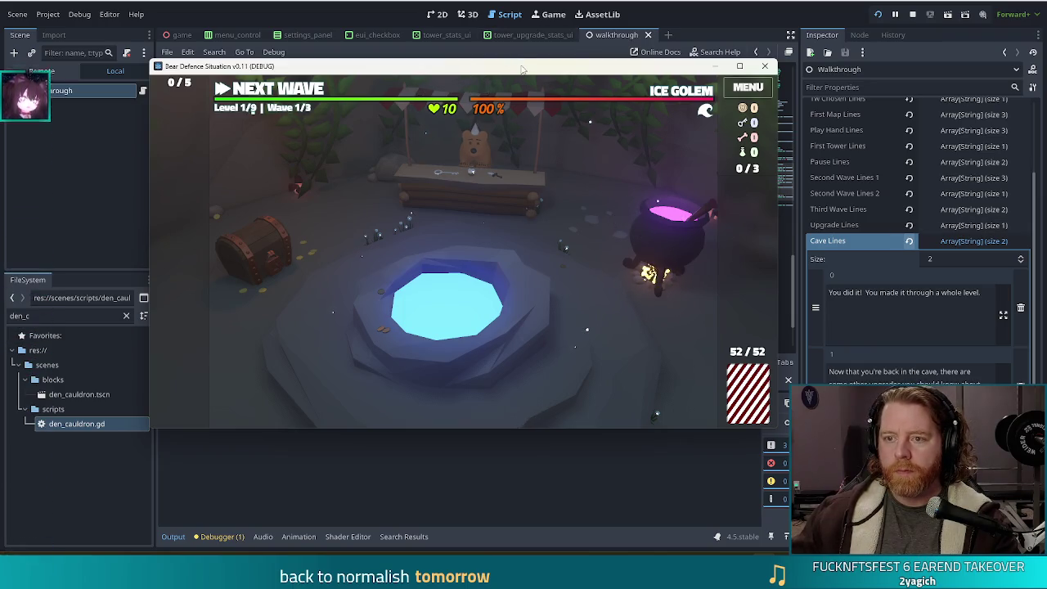
left_click_drag(519, 72, 534, 71)
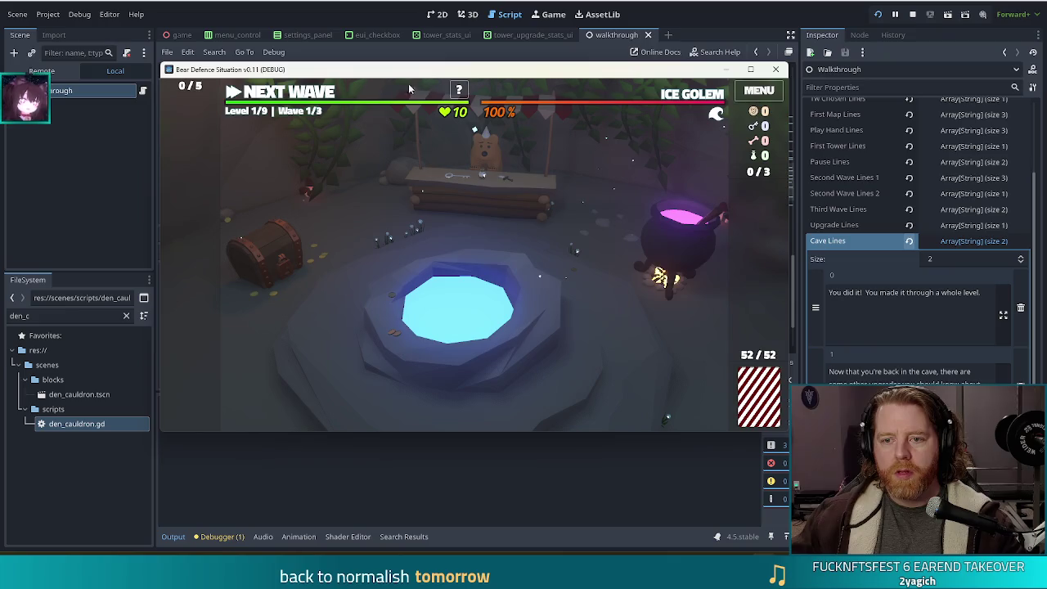
Step: Start the map level and place a Ballista Tower beside the path's lower-left bend
left_click(269, 95)
left_click(473, 391)
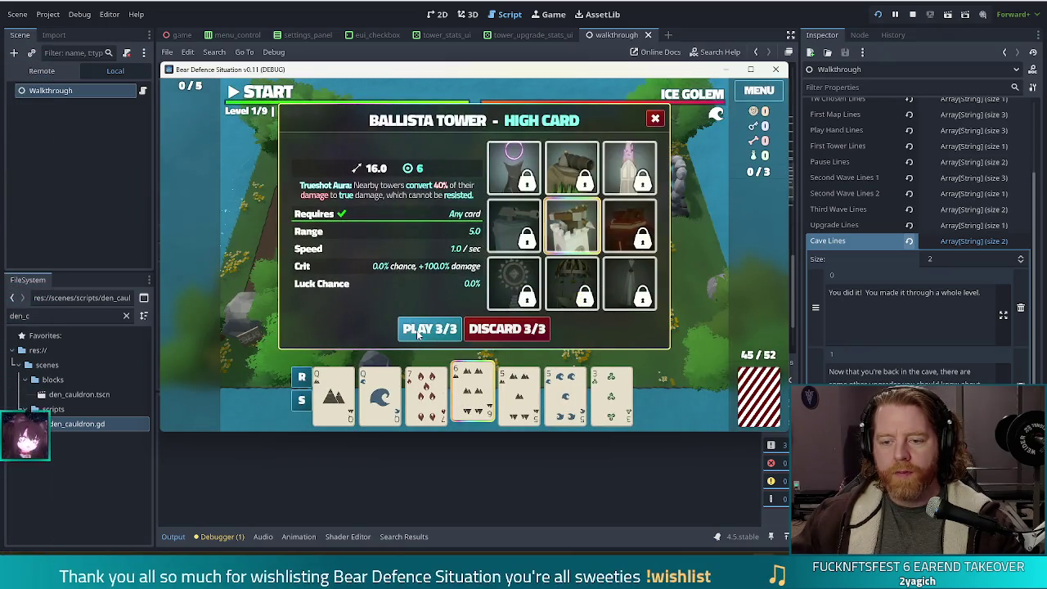
left_click(426, 334)
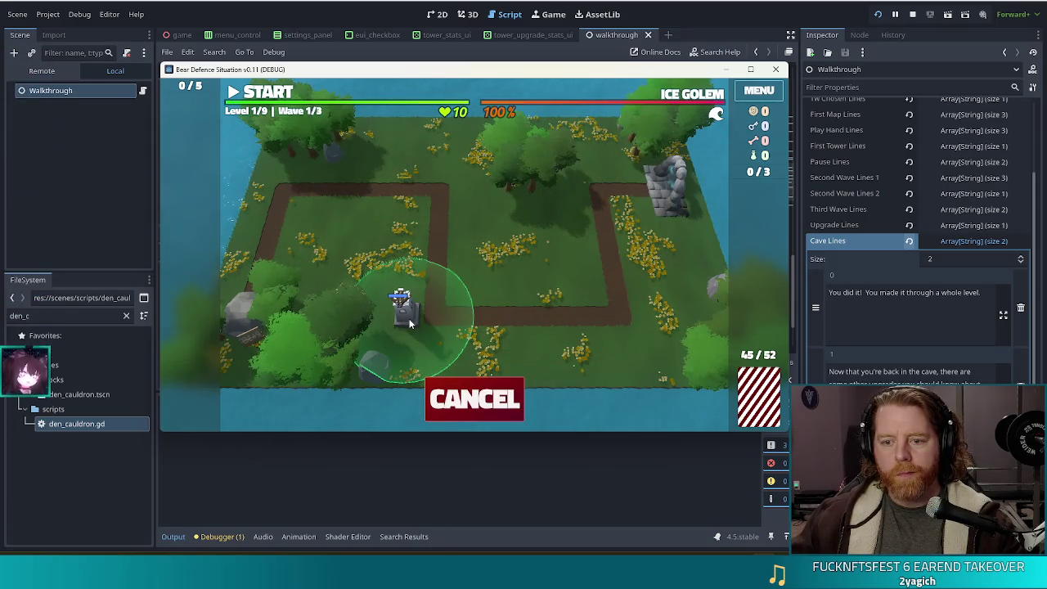
left_click(410, 324)
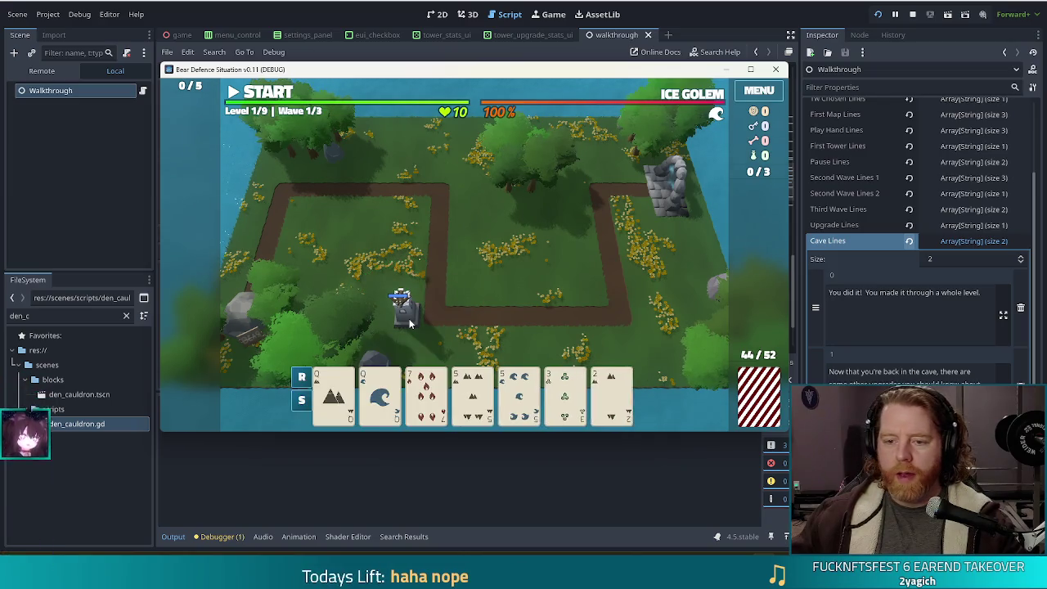
Step: Select the 7 of Fire card and open and close the Ballista Tower stats popup three times
left_click(427, 391)
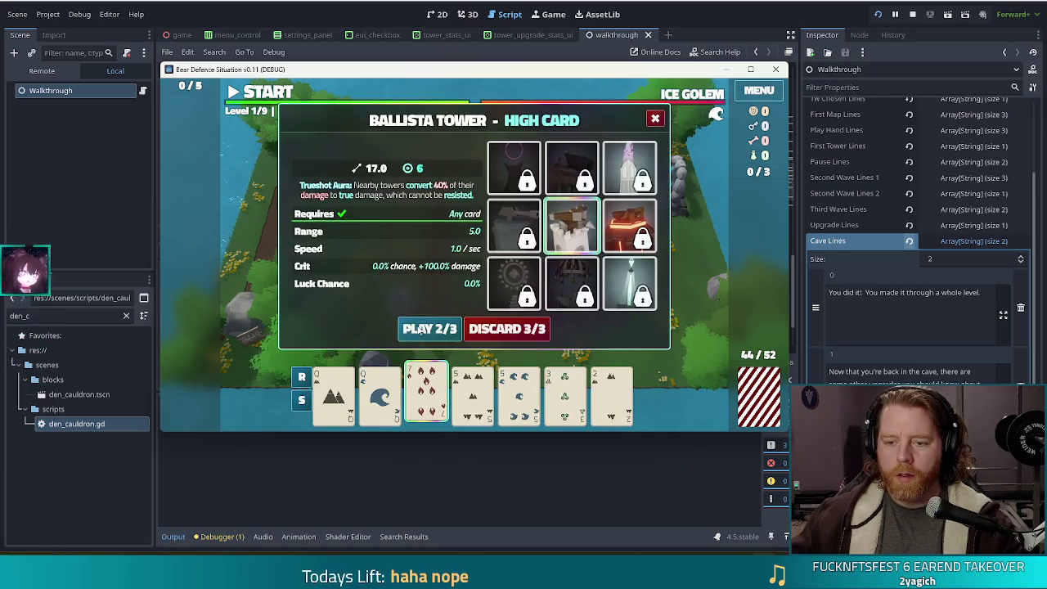
left_click(410, 326)
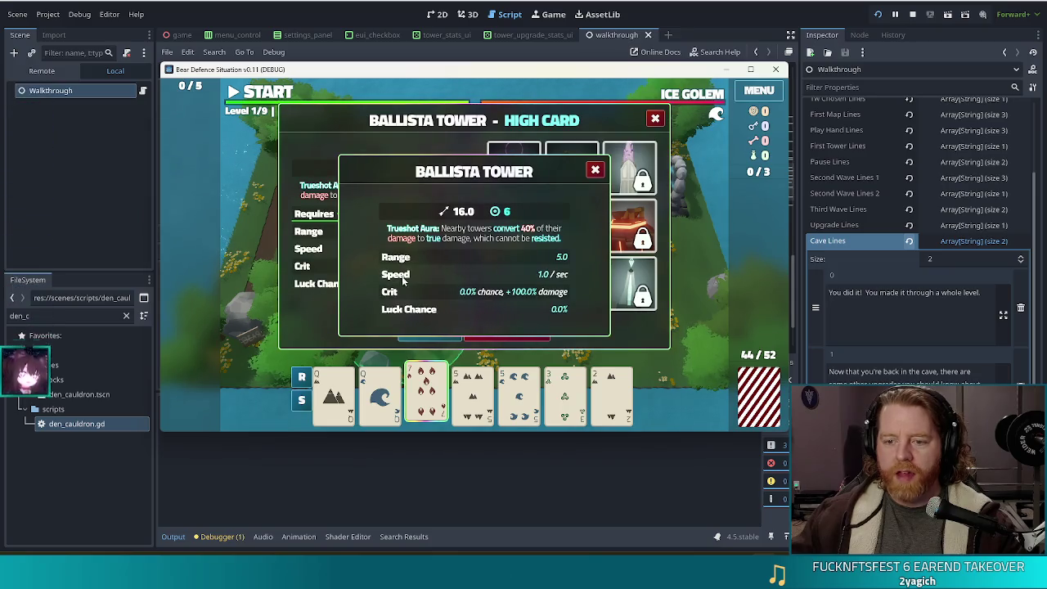
left_click(596, 170)
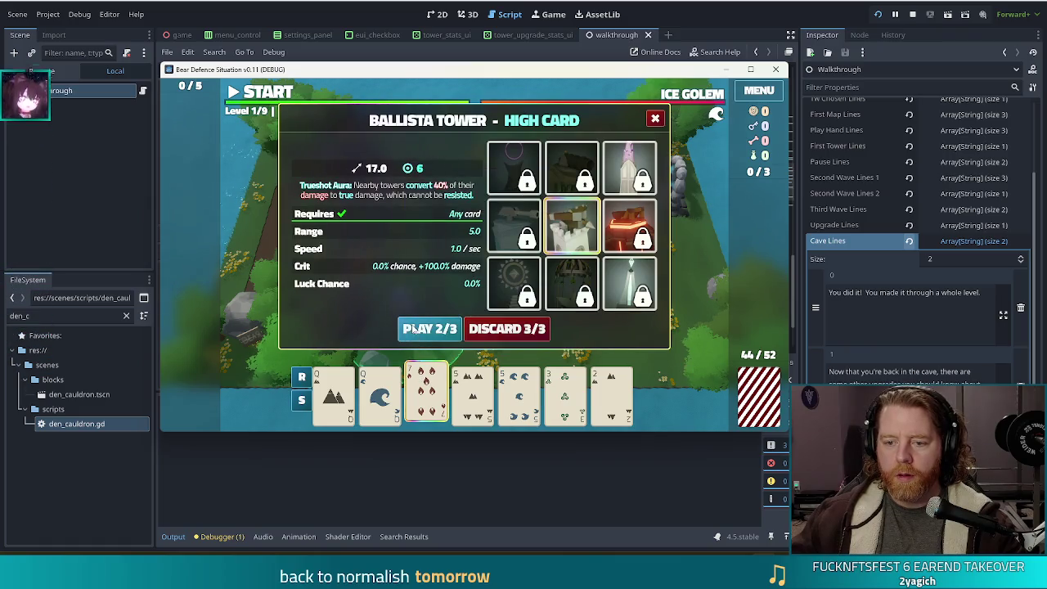
left_click(572, 225)
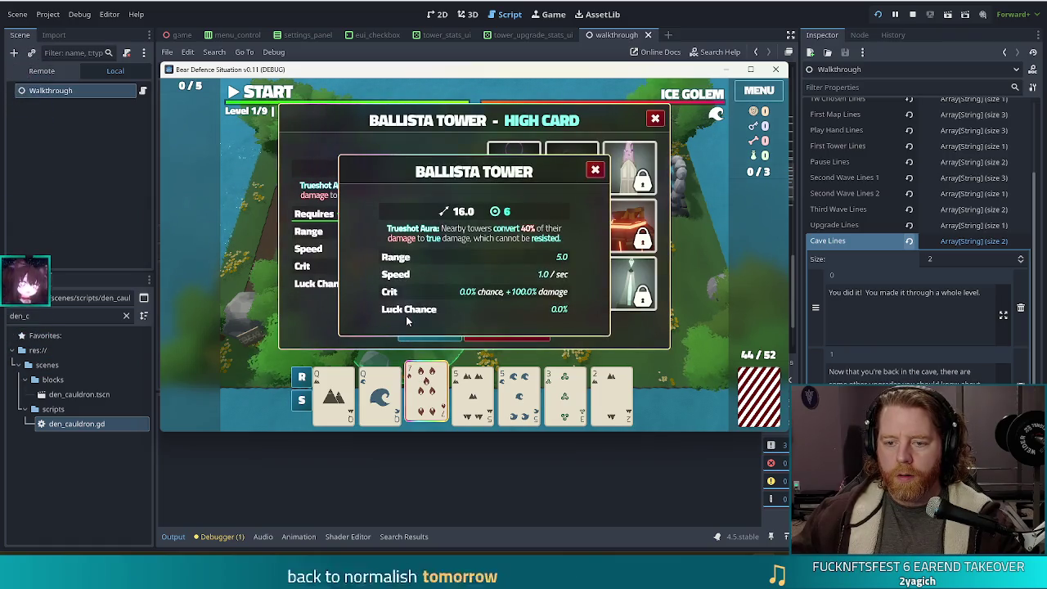
left_click(595, 170)
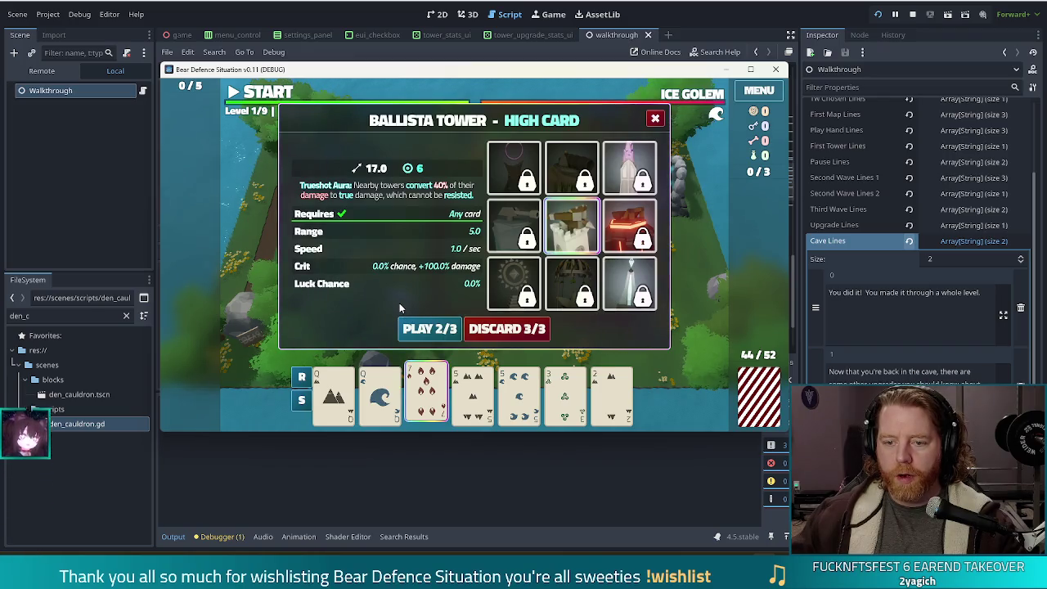
left_click(572, 225)
left_click(595, 170)
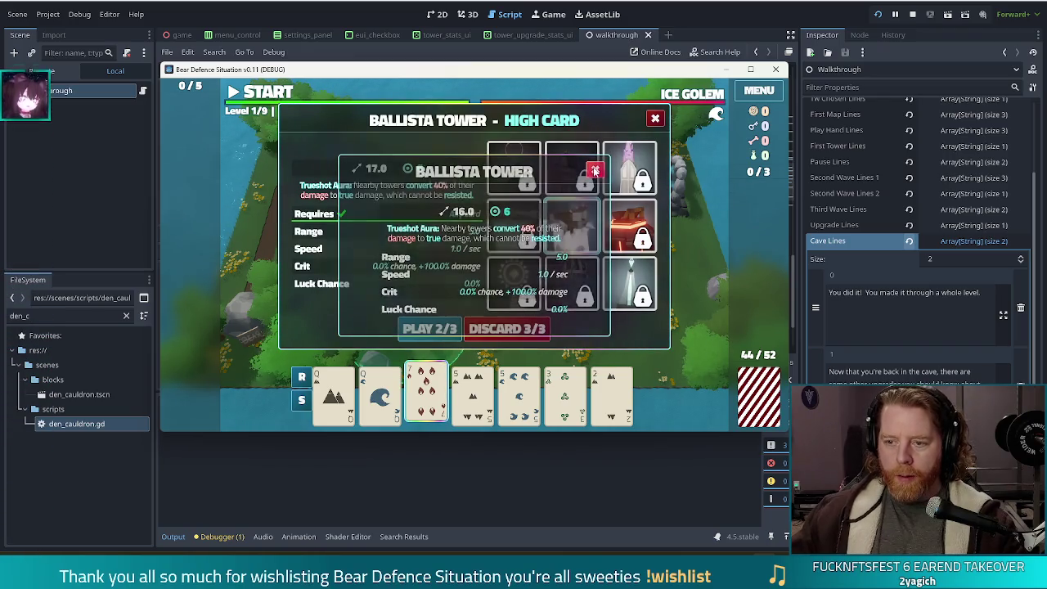
Step: Place another tower at the same spot, then start a placement and cancel it
left_click(422, 328)
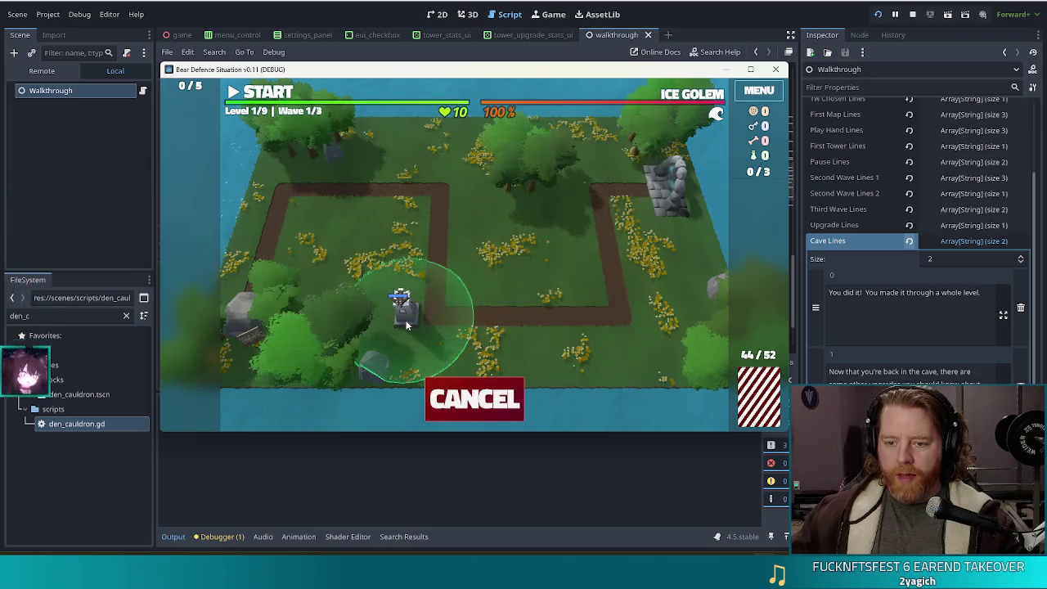
left_click(434, 311)
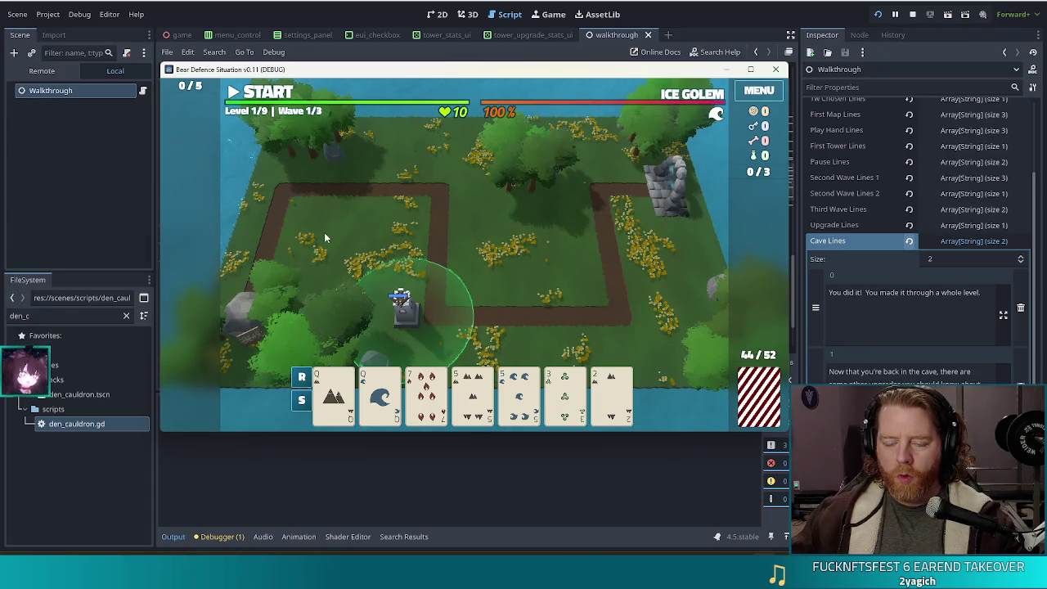
left_click(428, 398)
left_click(405, 323)
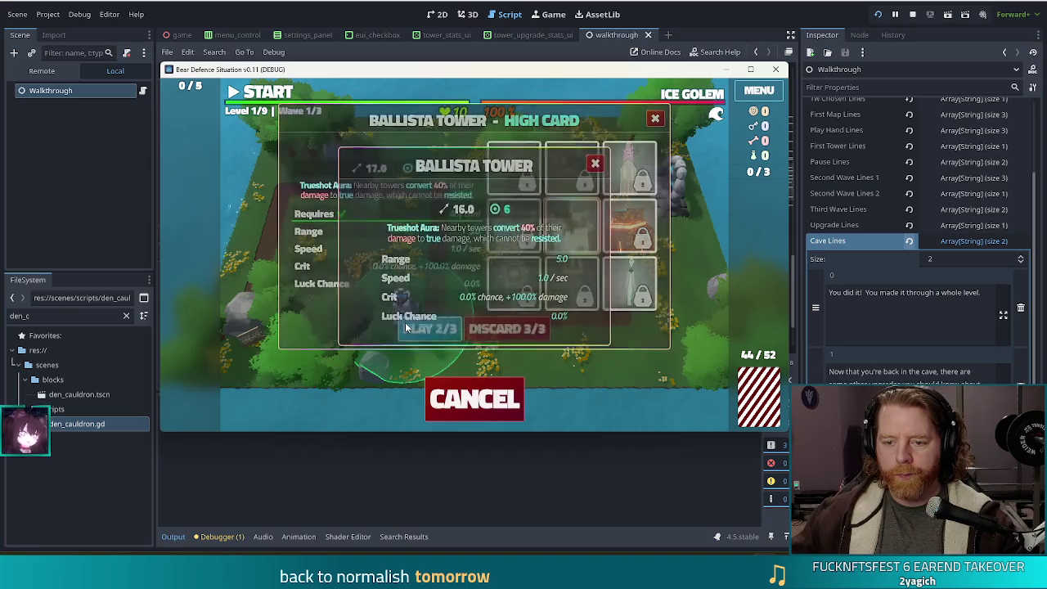
left_click(473, 399)
Step: Play the Ballista Tower High Card again, commit the tower, and return to the editor
left_click(419, 393)
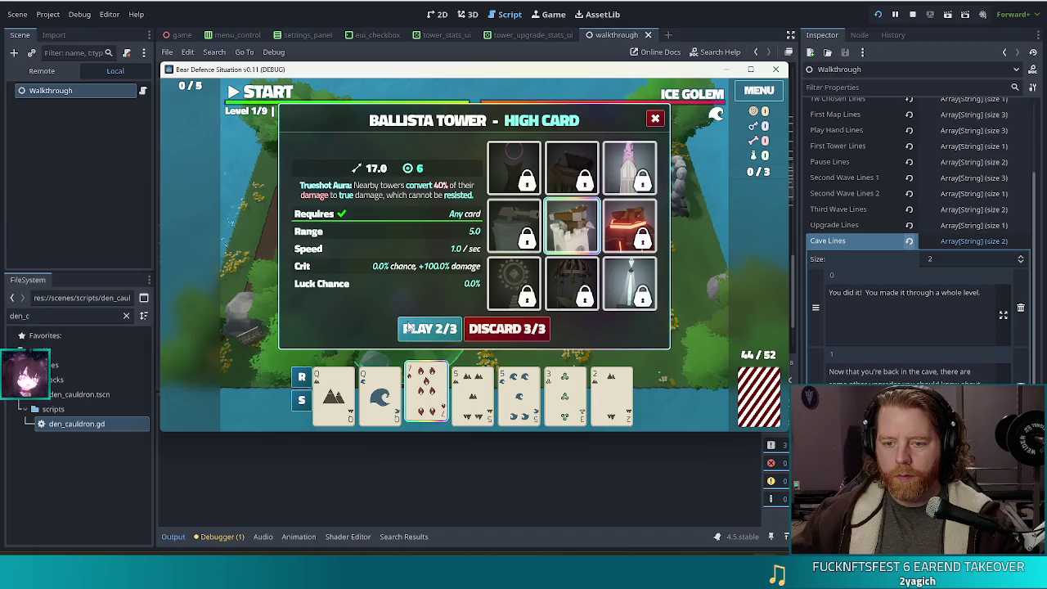
left_click(408, 323)
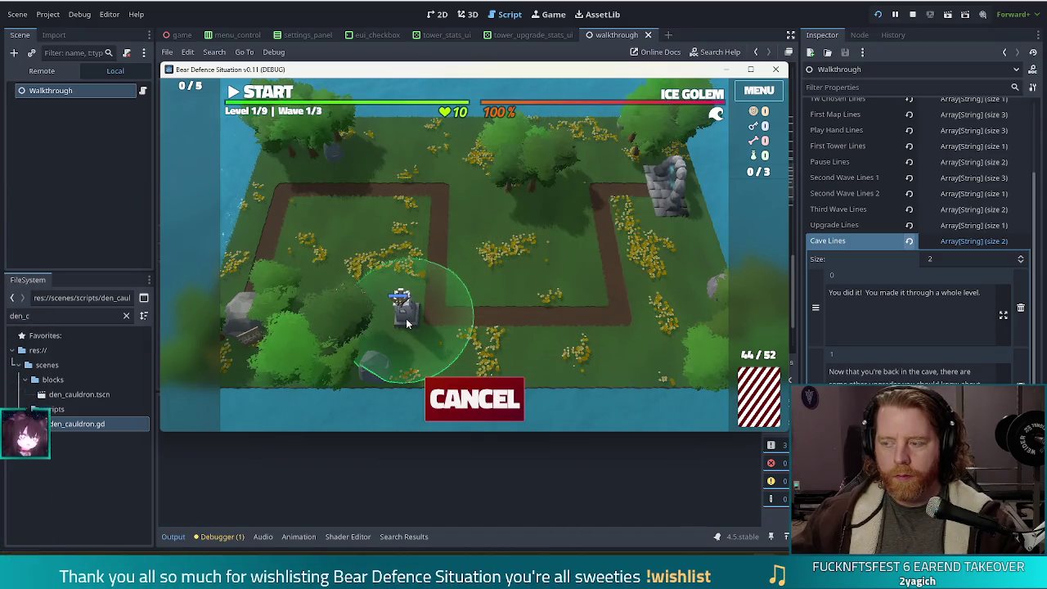
left_click(430, 337)
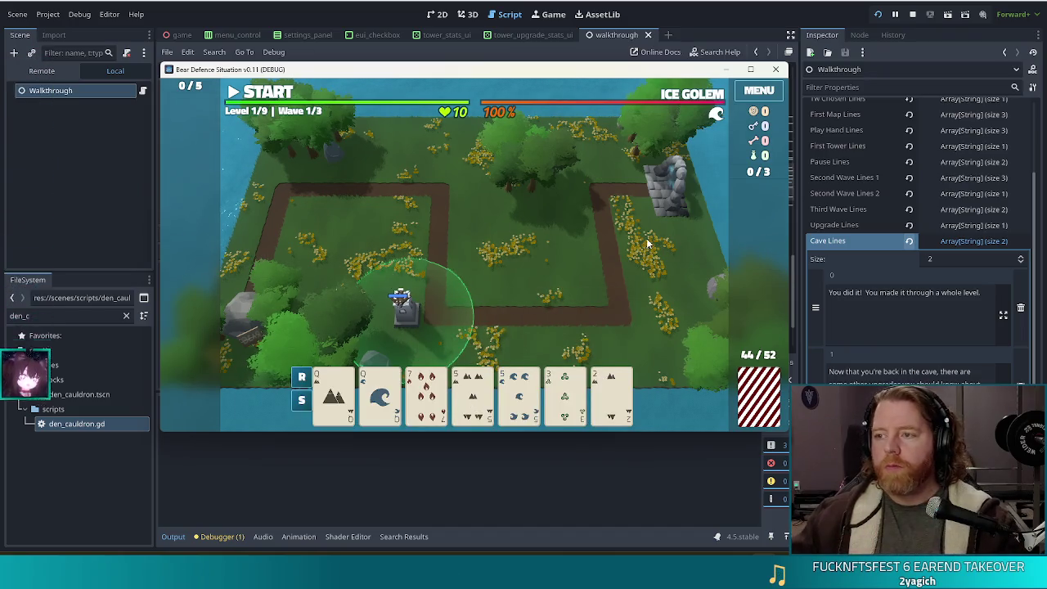
left_click(732, 28)
double_click(49, 315)
type("button")
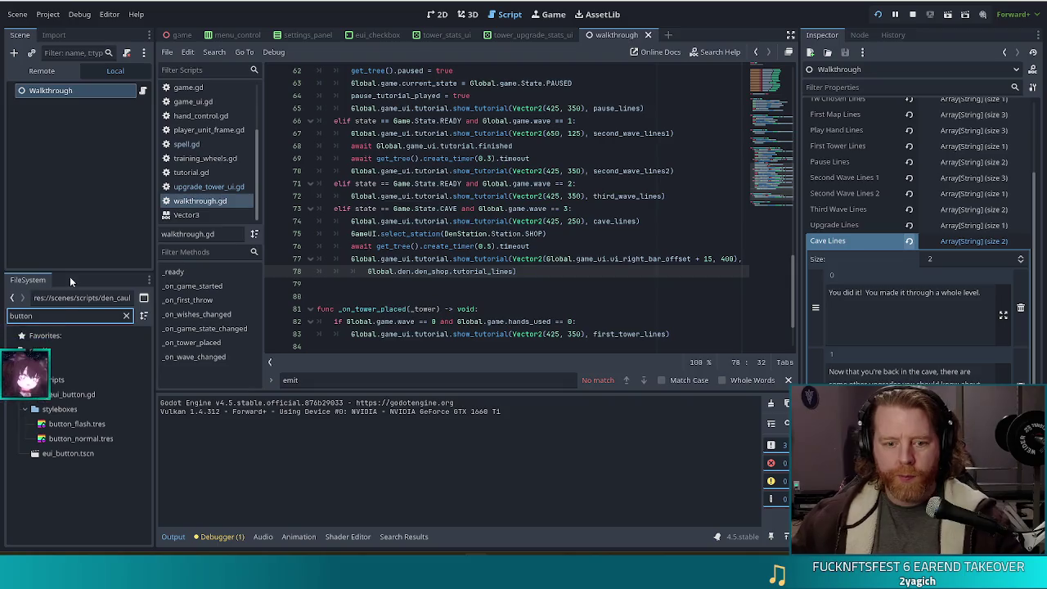
double_click(66, 396)
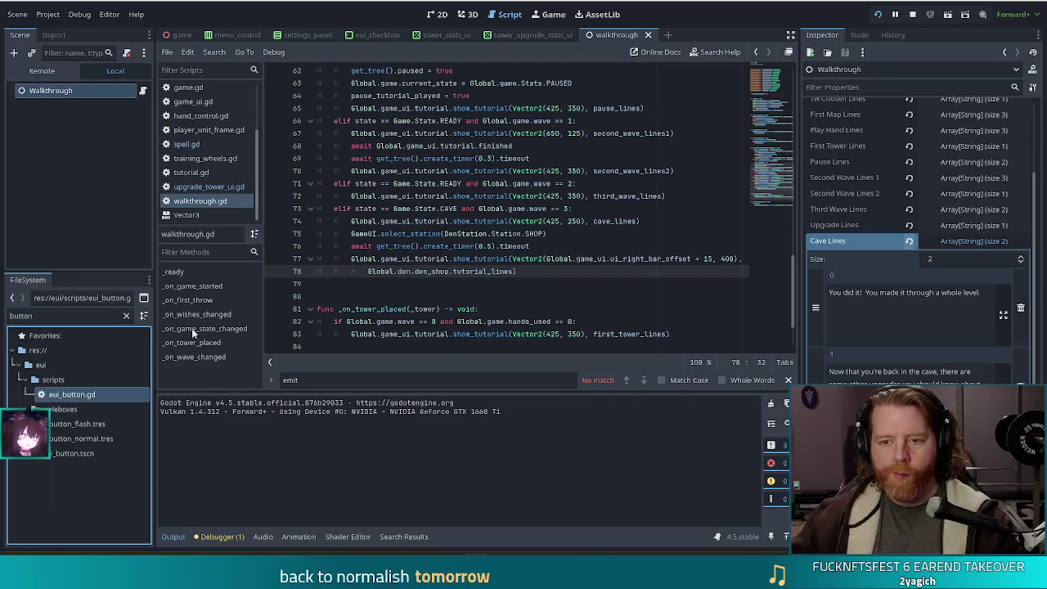
scroll(212, 138, "down", 1)
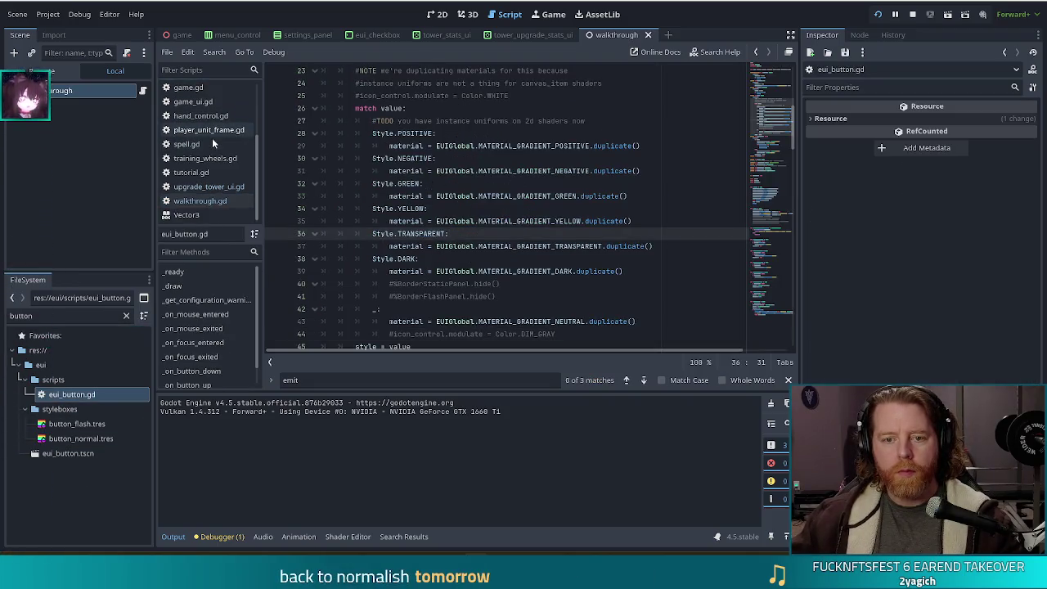
scroll(467, 247, "up", 1)
scroll(467, 247, "up", 2)
scroll(193, 156, "up", 3)
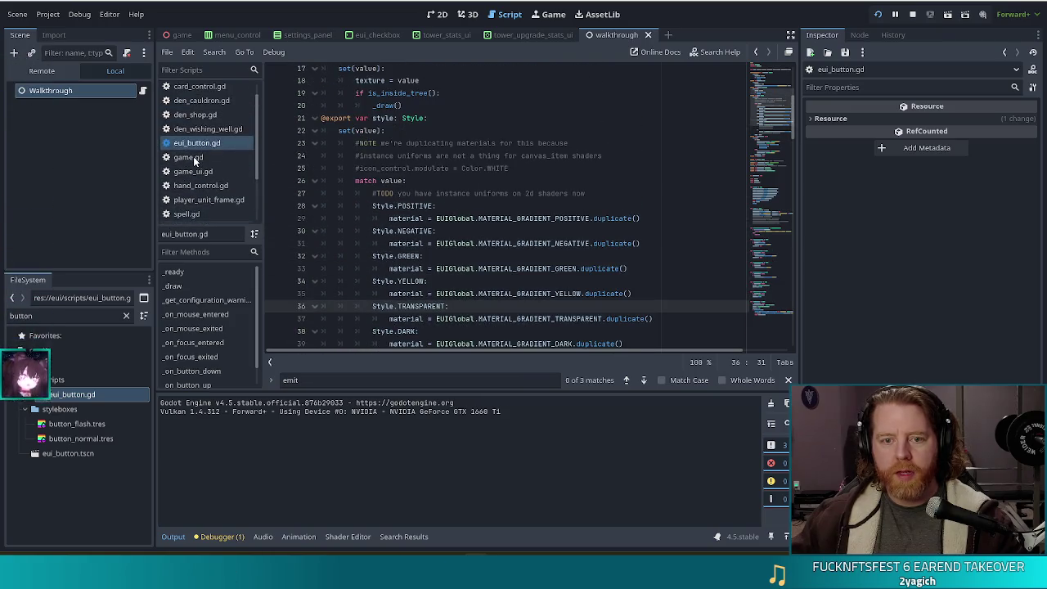
scroll(221, 143, "down", 3)
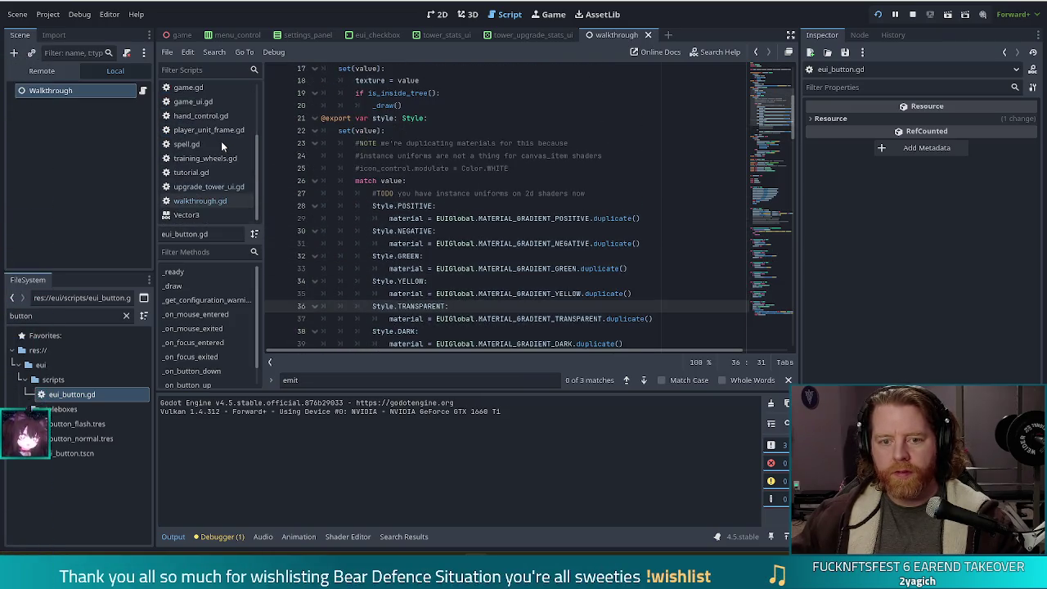
scroll(256, 321, "down", 1)
scroll(230, 311, "up", 1)
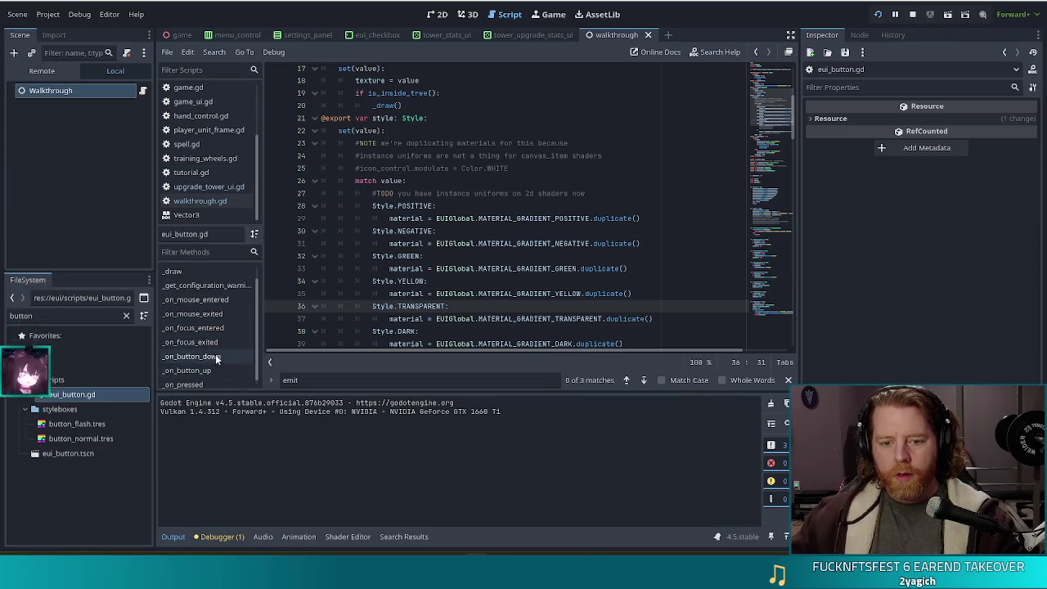
left_click(200, 366)
left_click(198, 369)
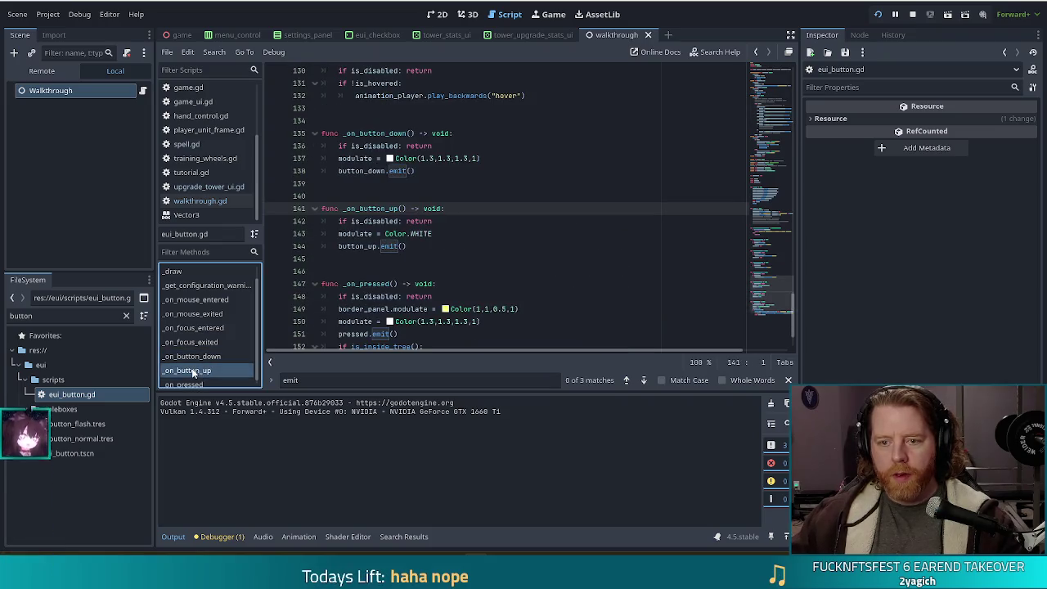
left_click(416, 158)
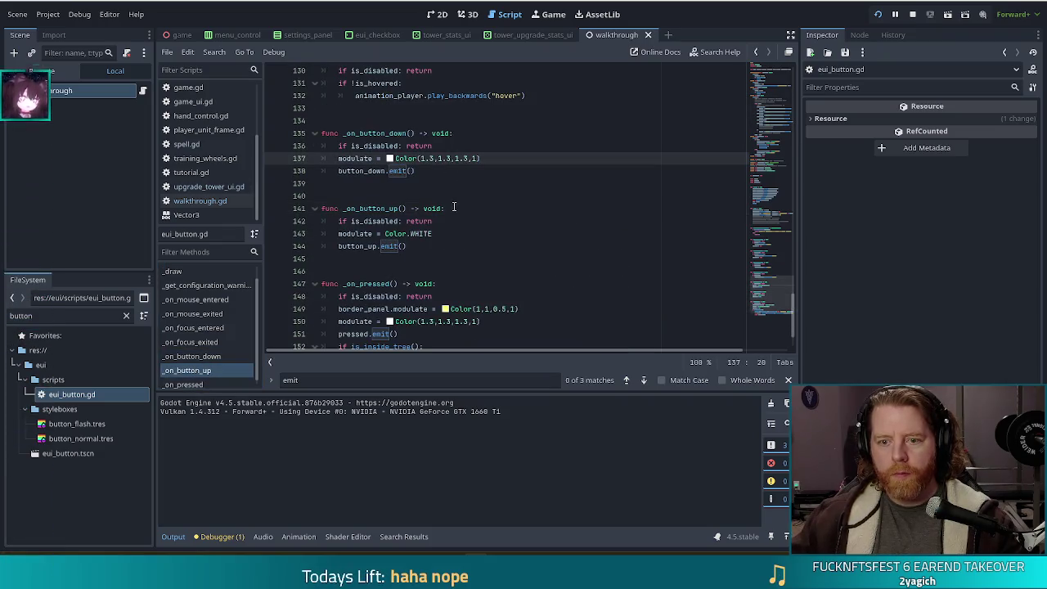
left_click(401, 246)
scroll(458, 246, "down", 2)
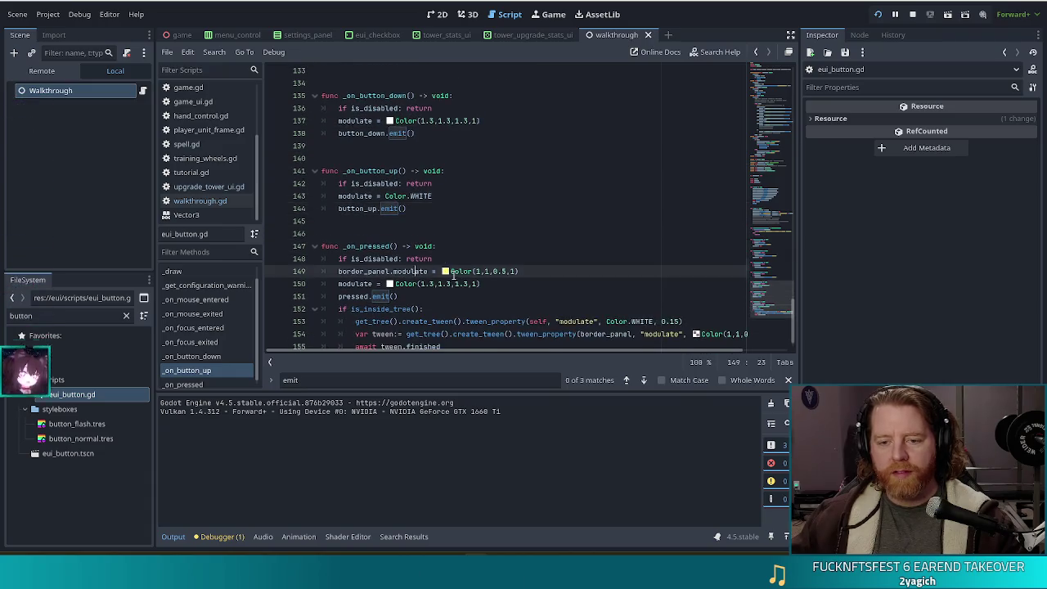
left_click(428, 245)
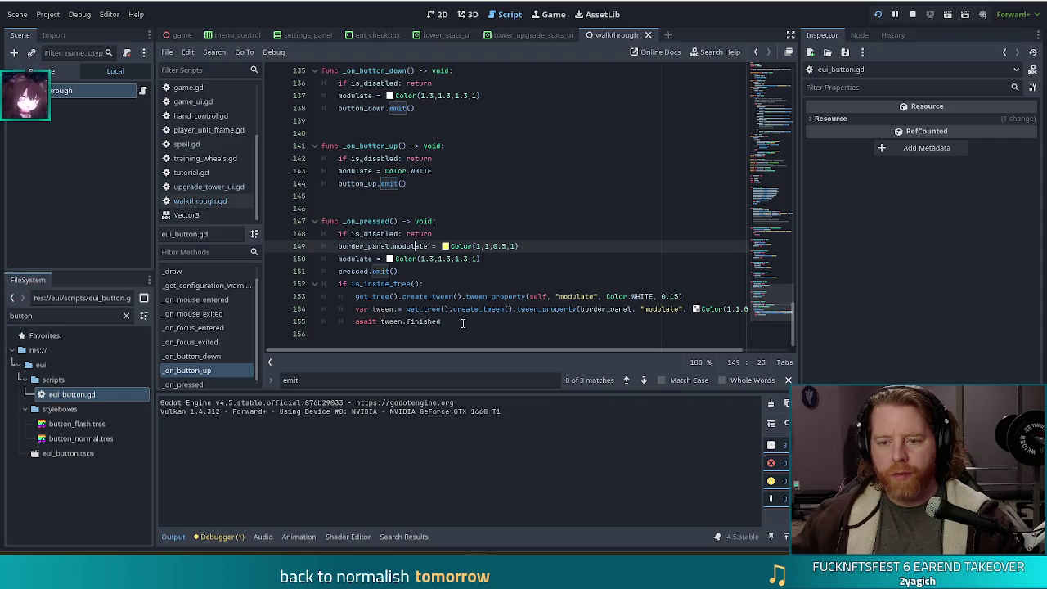
left_click(462, 322)
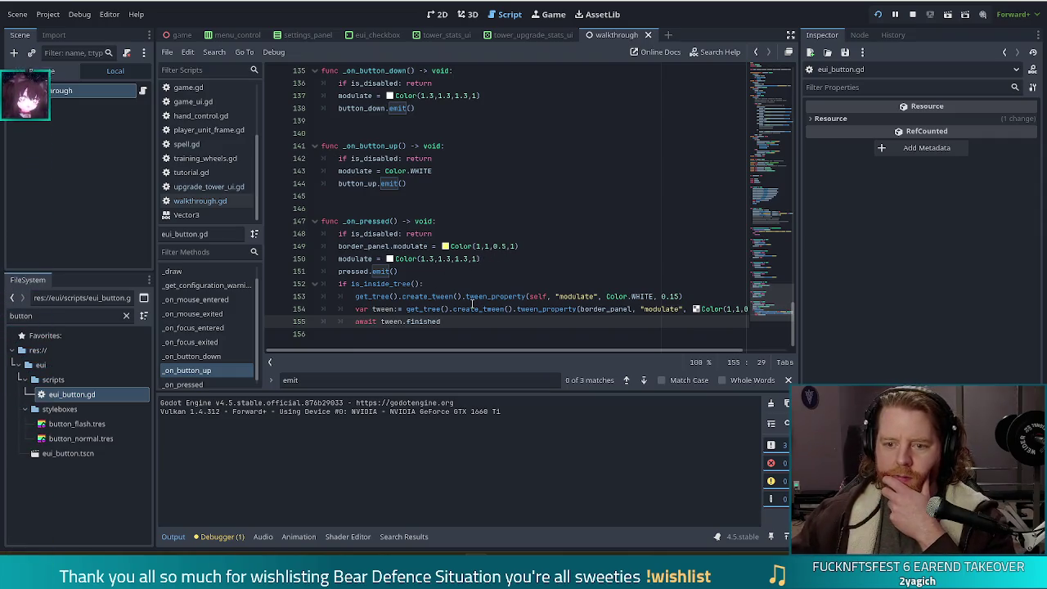
left_click(437, 247)
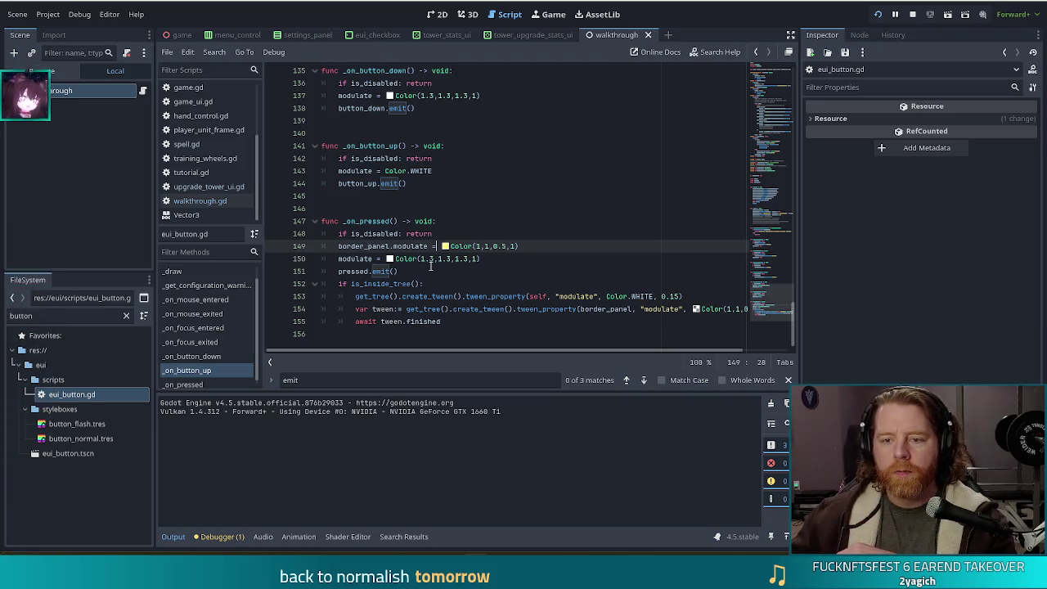
mouse_move(402, 255)
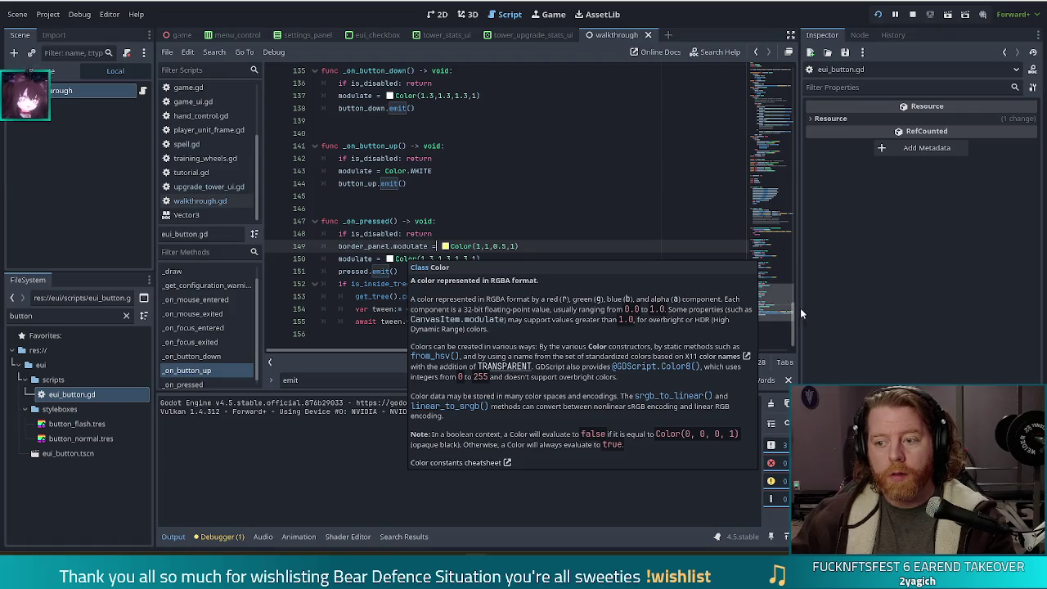
left_click_drag(770, 303, 770, 211)
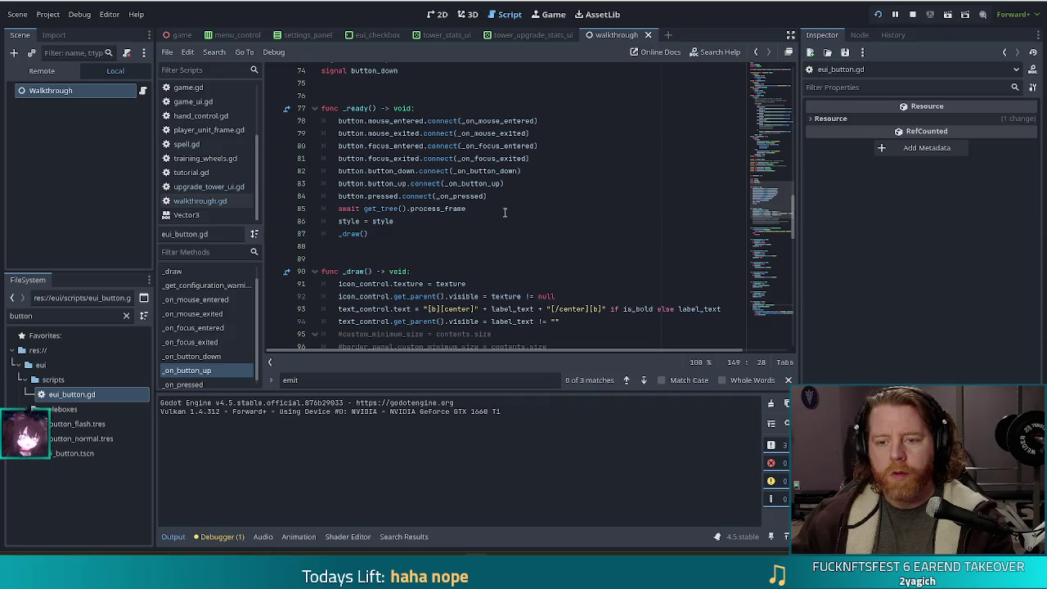
left_click(469, 195)
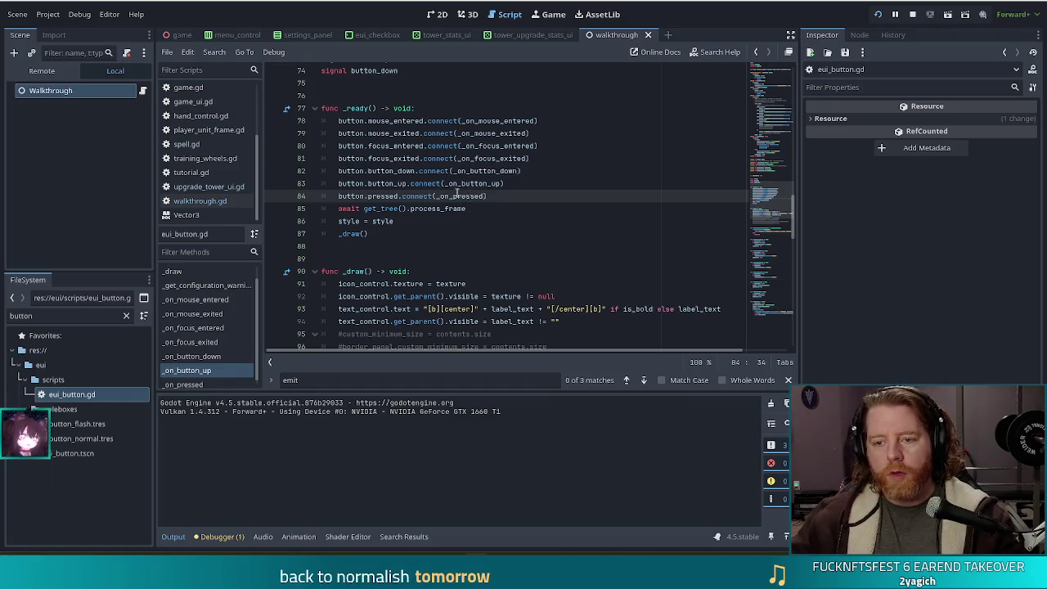
mouse_move(462, 198)
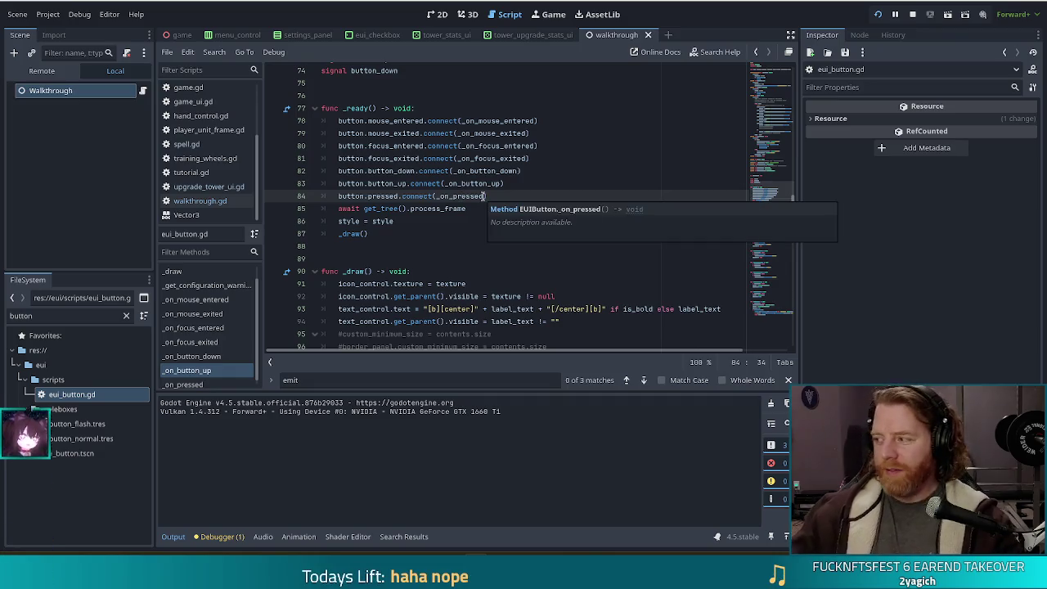
left_click(467, 197, "ctrl")
left_click(446, 259)
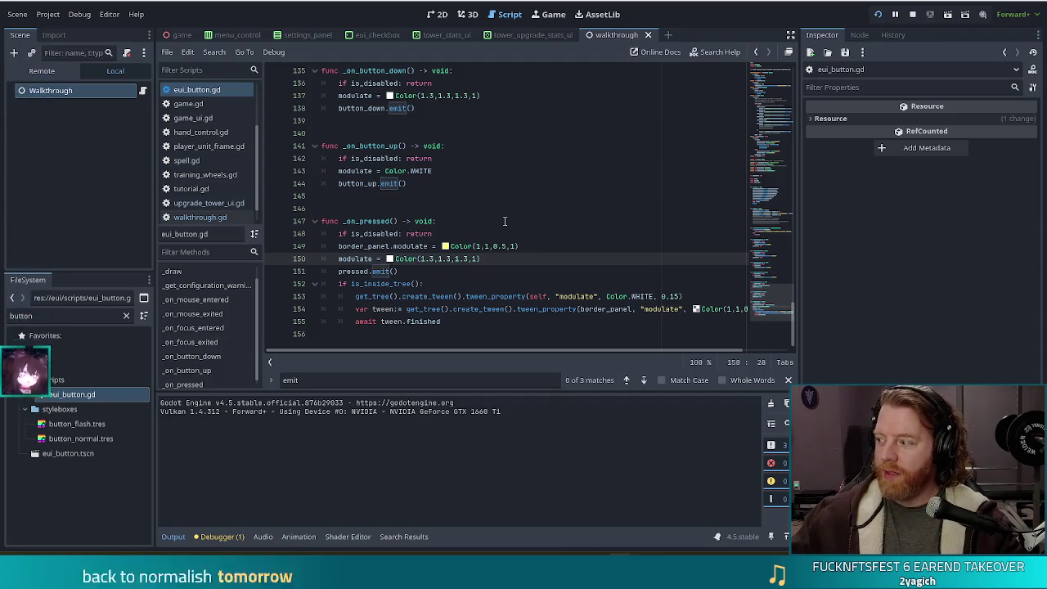
mouse_move(491, 296)
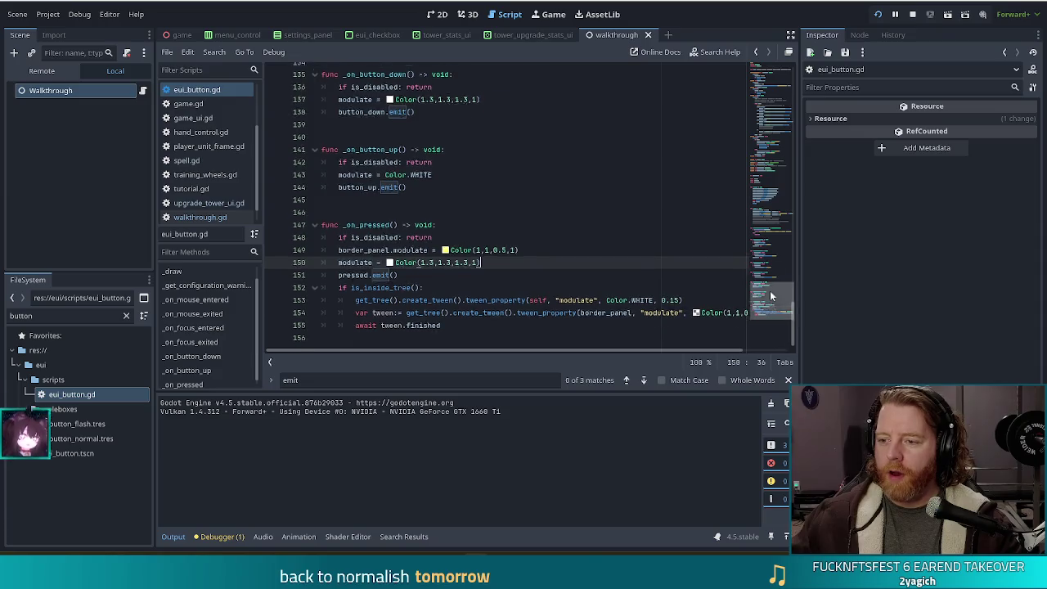
scroll(495, 257, "up", 20)
scroll(495, 256, "down", 10)
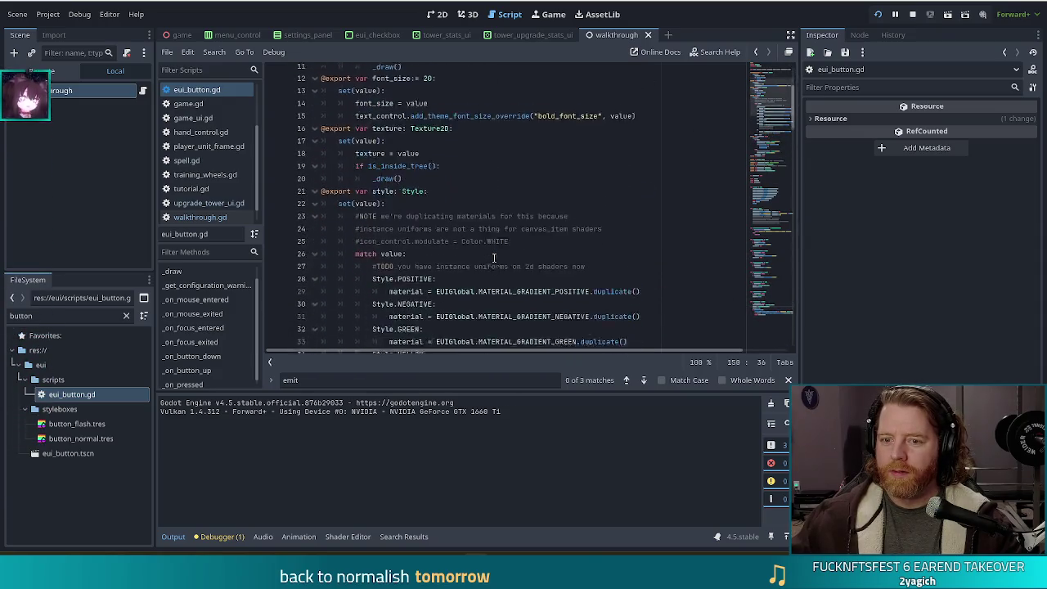
scroll(503, 256, "down", 8)
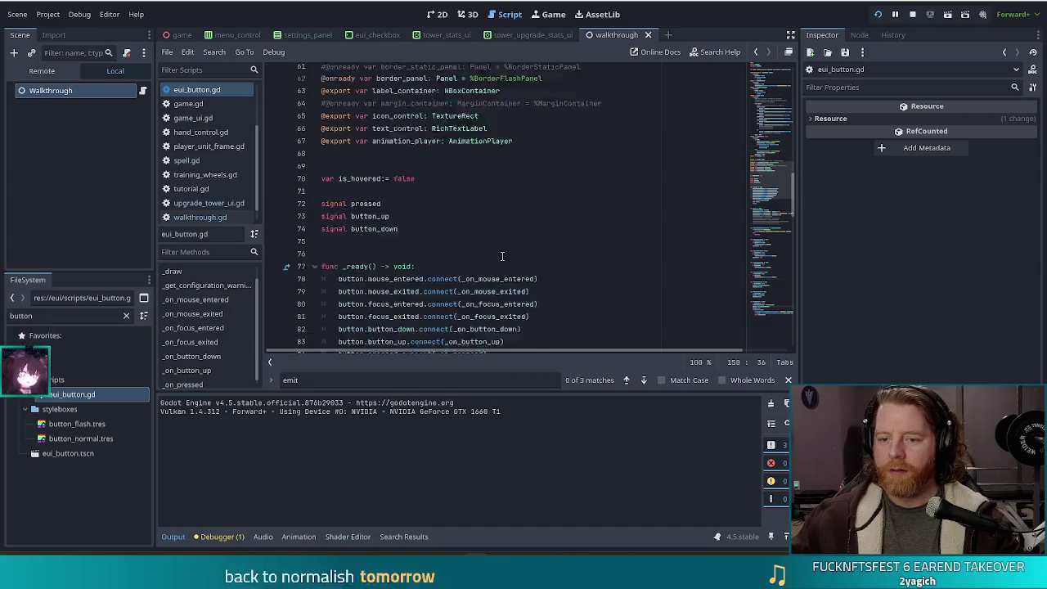
left_click(520, 304)
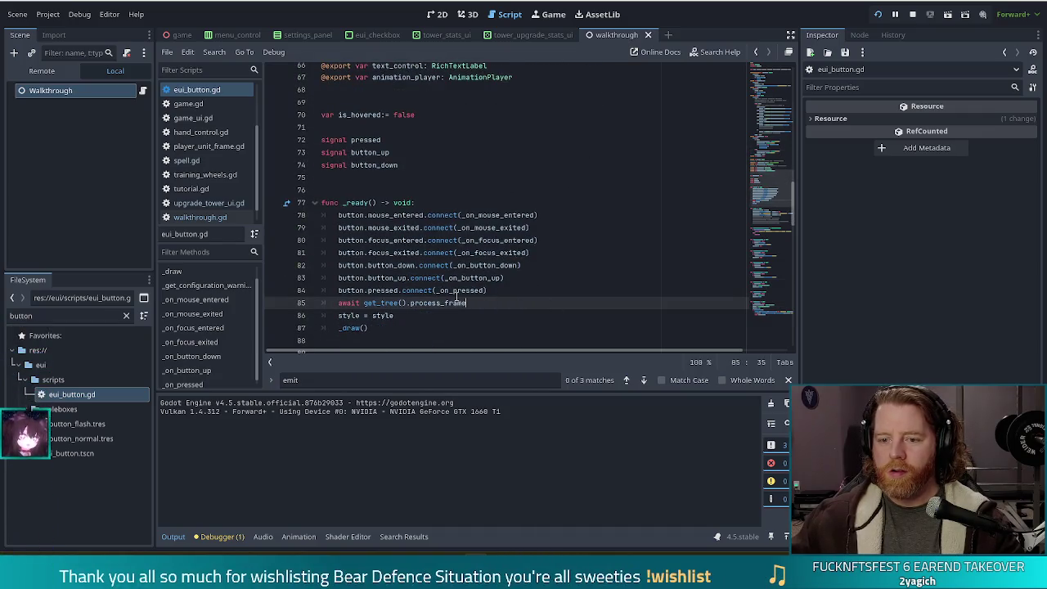
key("Up")
left_click(489, 291)
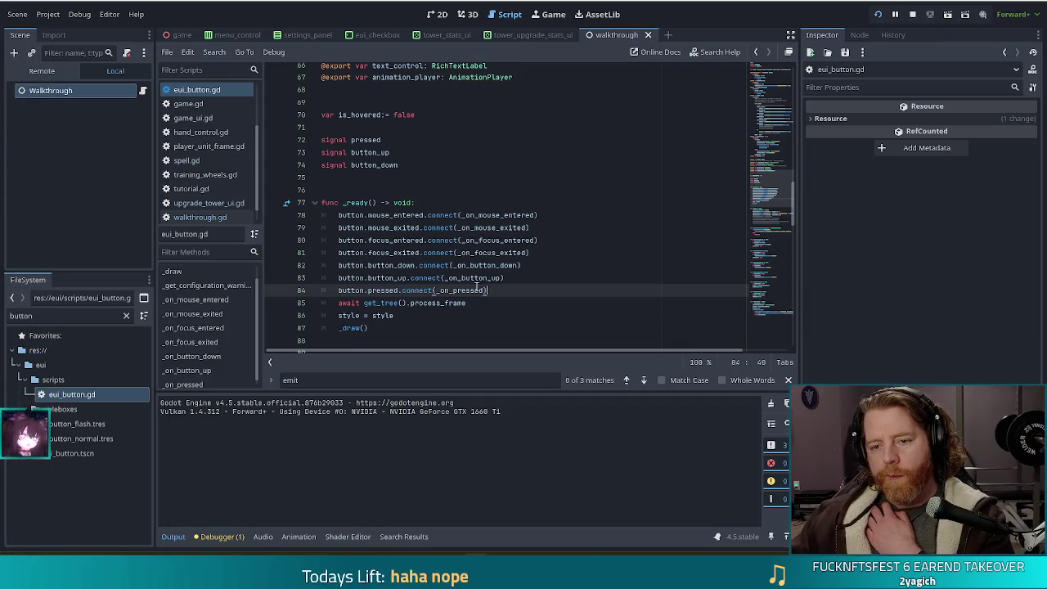
left_click(387, 278)
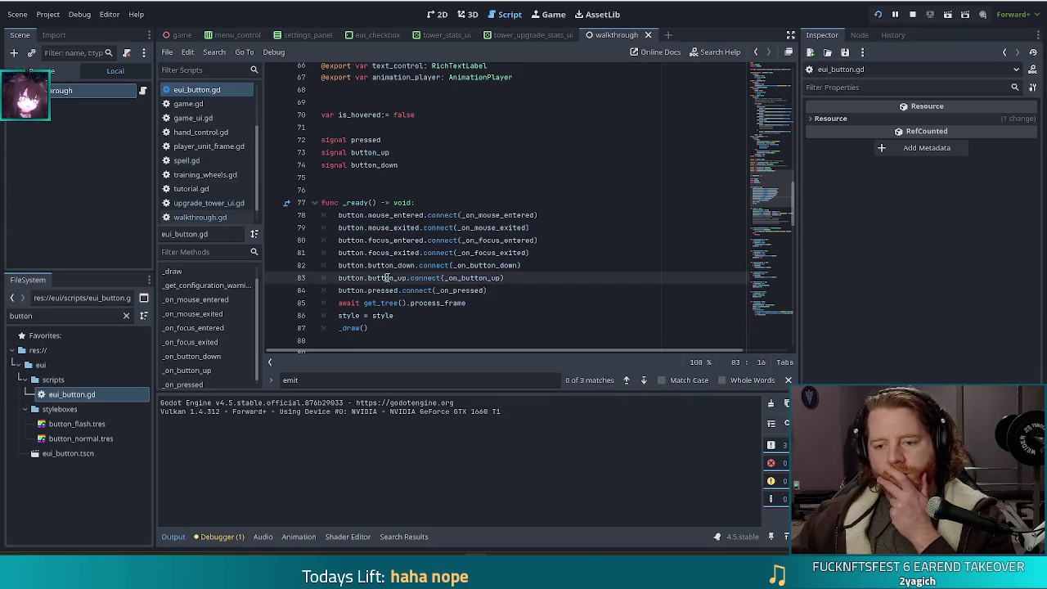
mouse_move(431, 279)
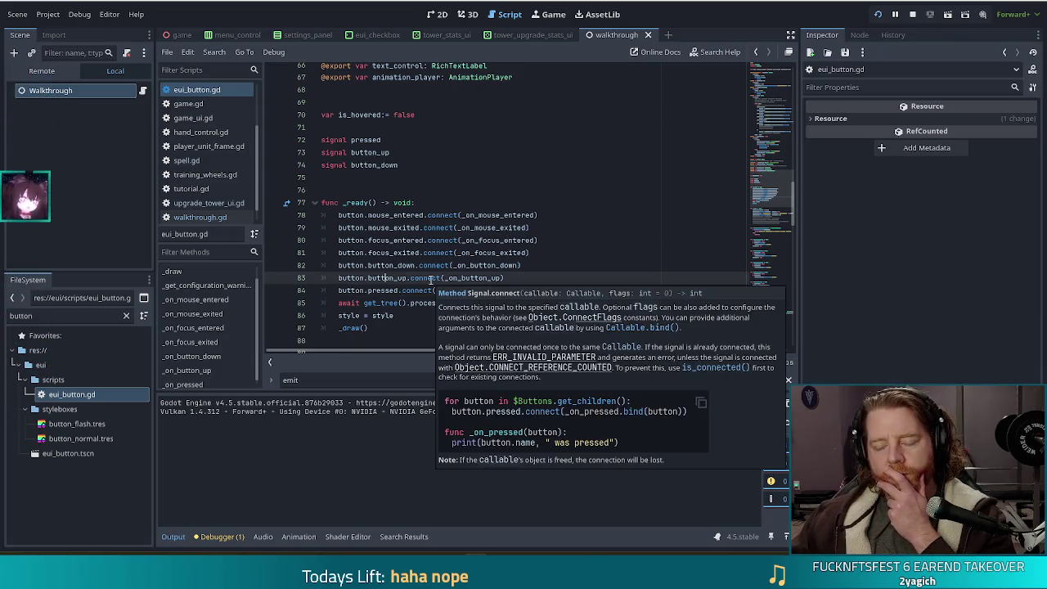
left_click(415, 266)
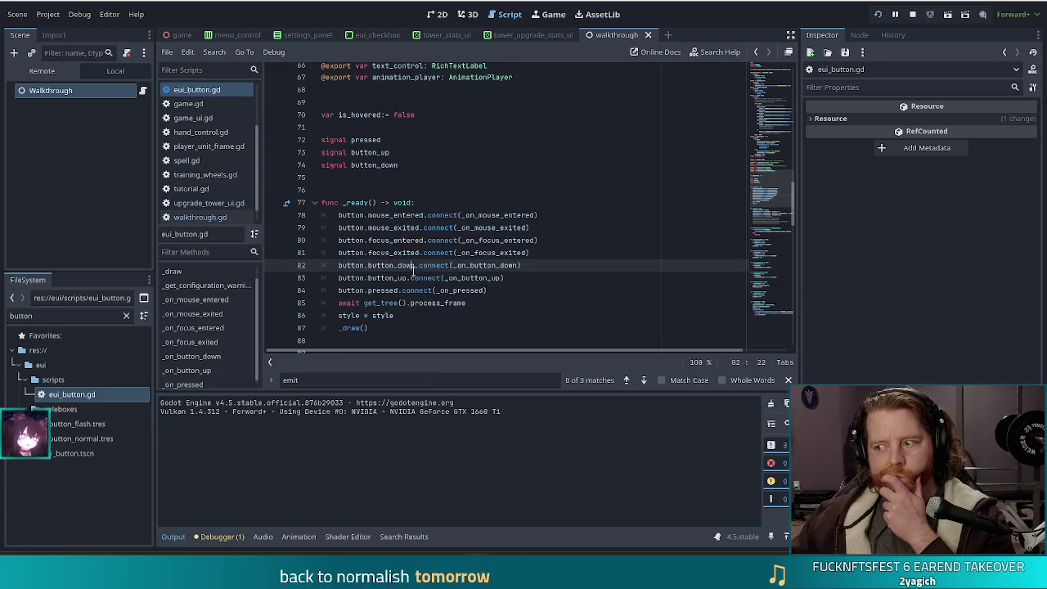
mouse_move(413, 266)
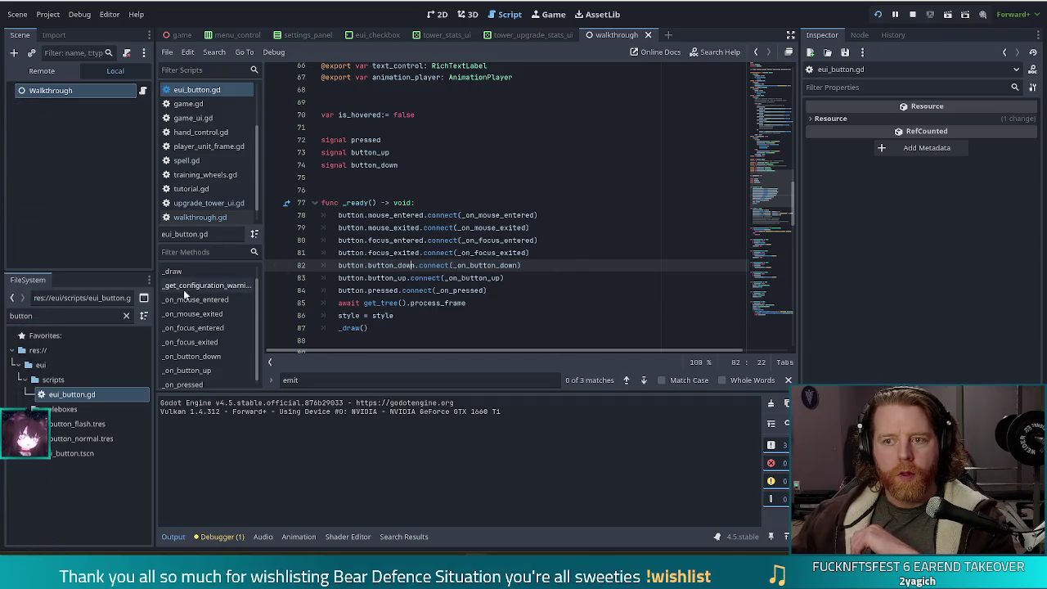
double_click(68, 454)
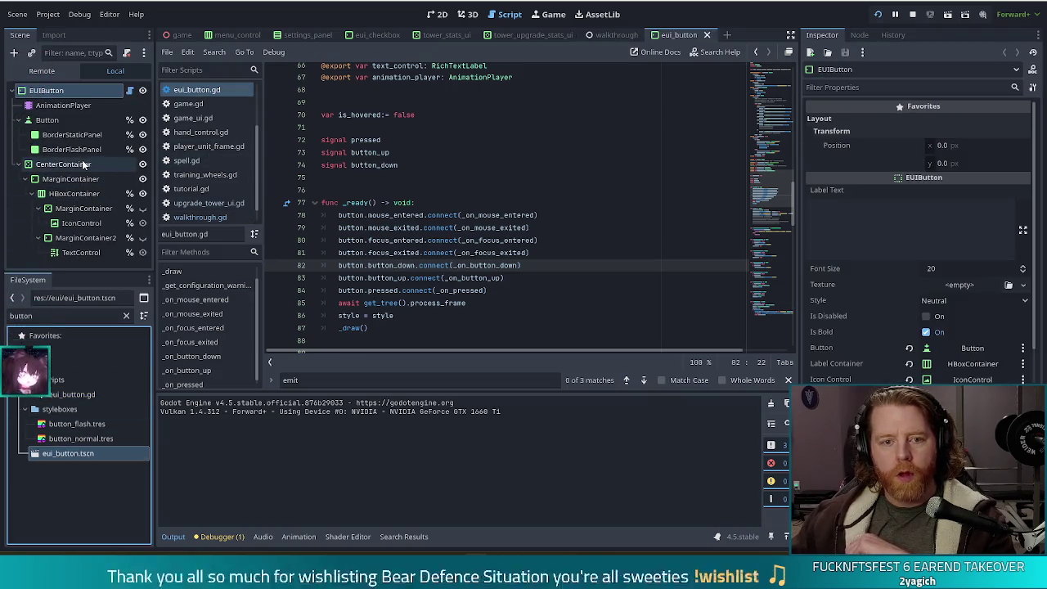
Step: Switch the Button node's Mouse Filter to Stop, then back to Pass (Propagate Up)
left_click(50, 120)
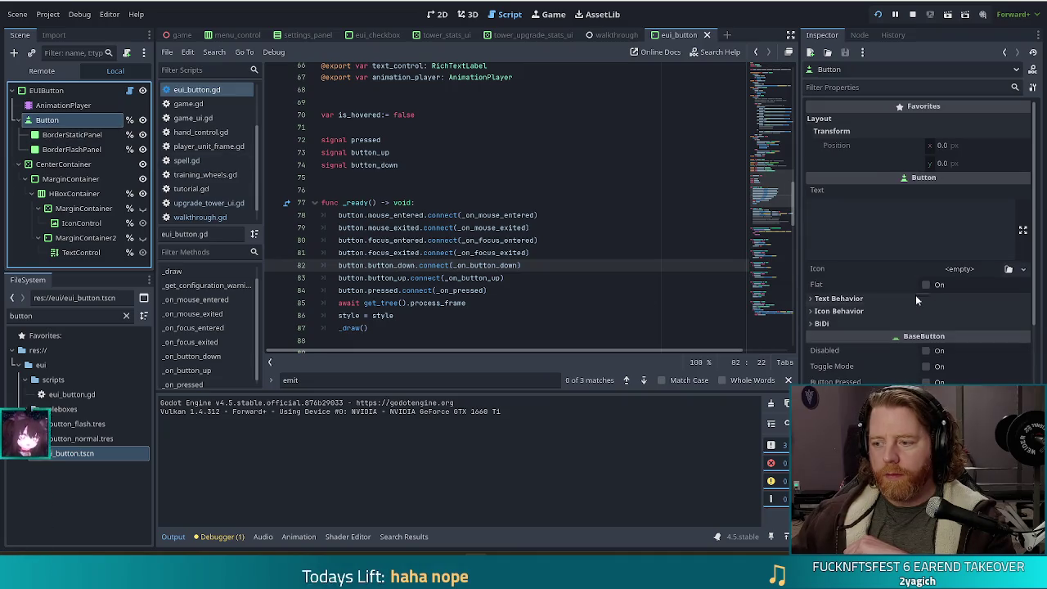
scroll(900, 311, "down", 5)
scroll(884, 325, "down", 4)
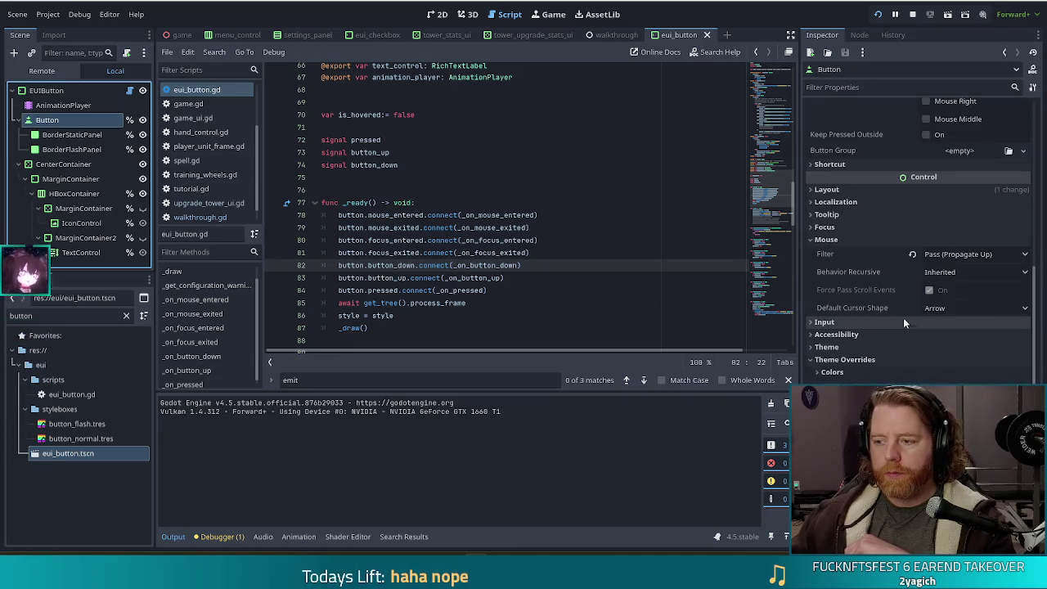
left_click(964, 254)
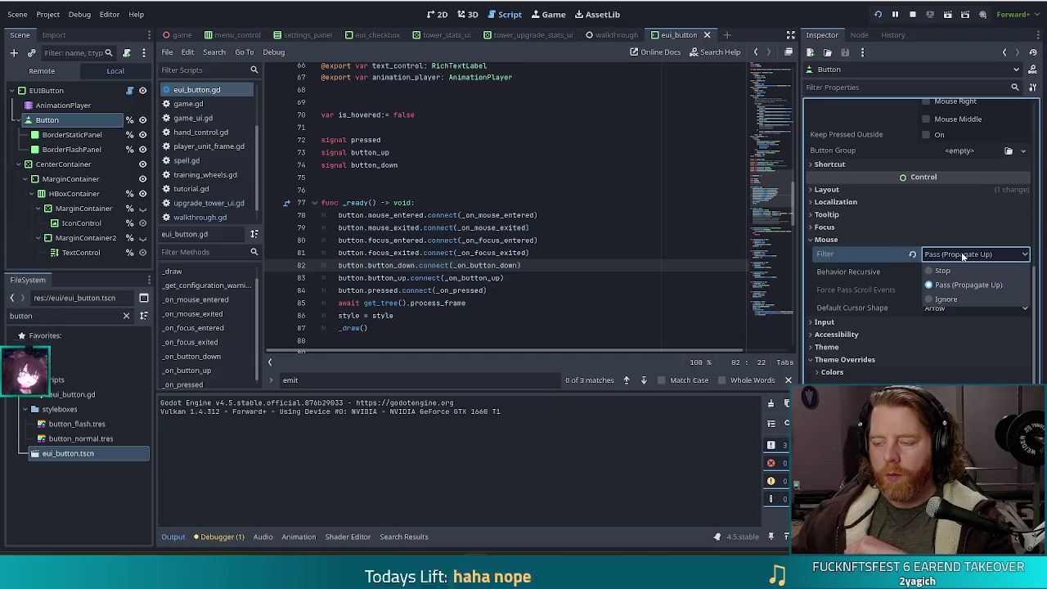
left_click(941, 271)
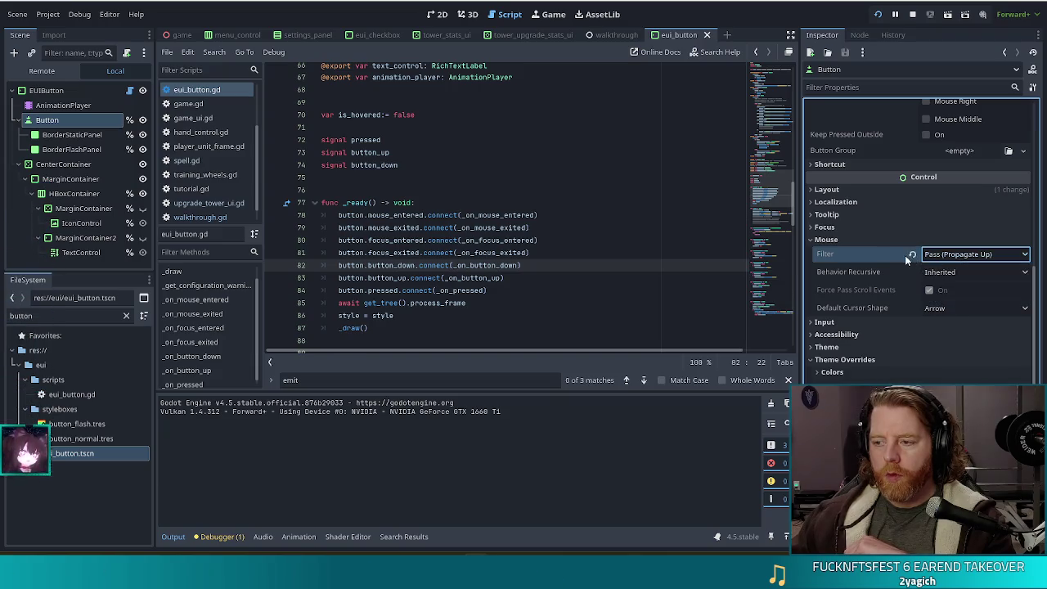
left_click(950, 255)
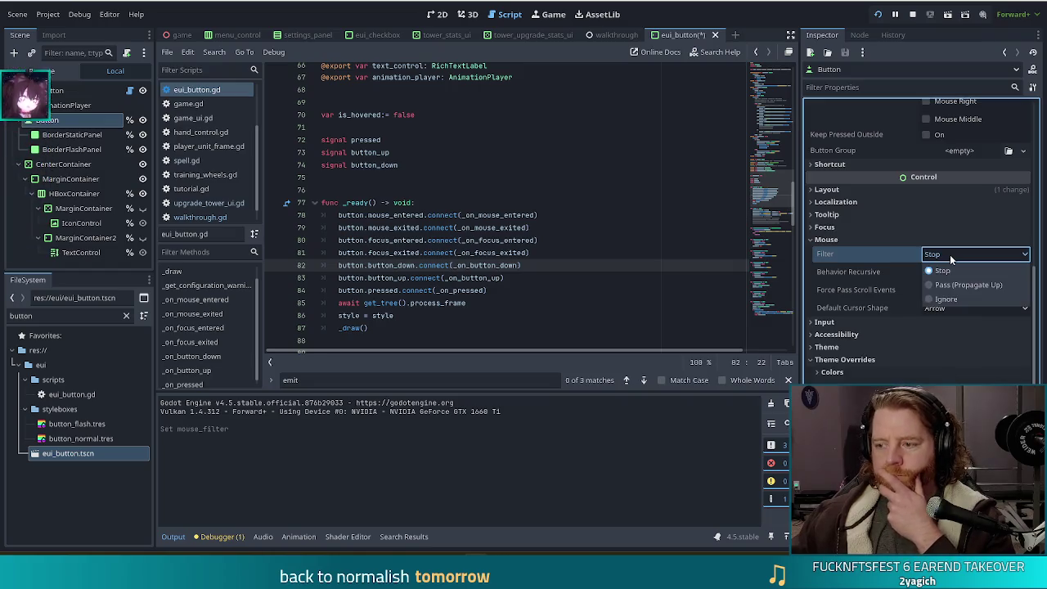
left_click(955, 284)
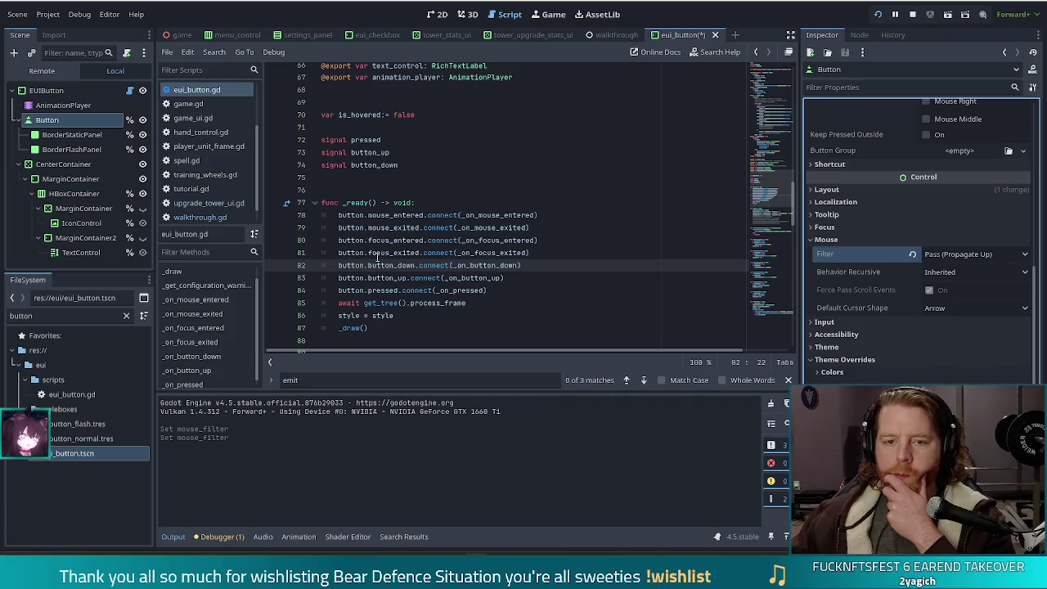
mouse_move(378, 259)
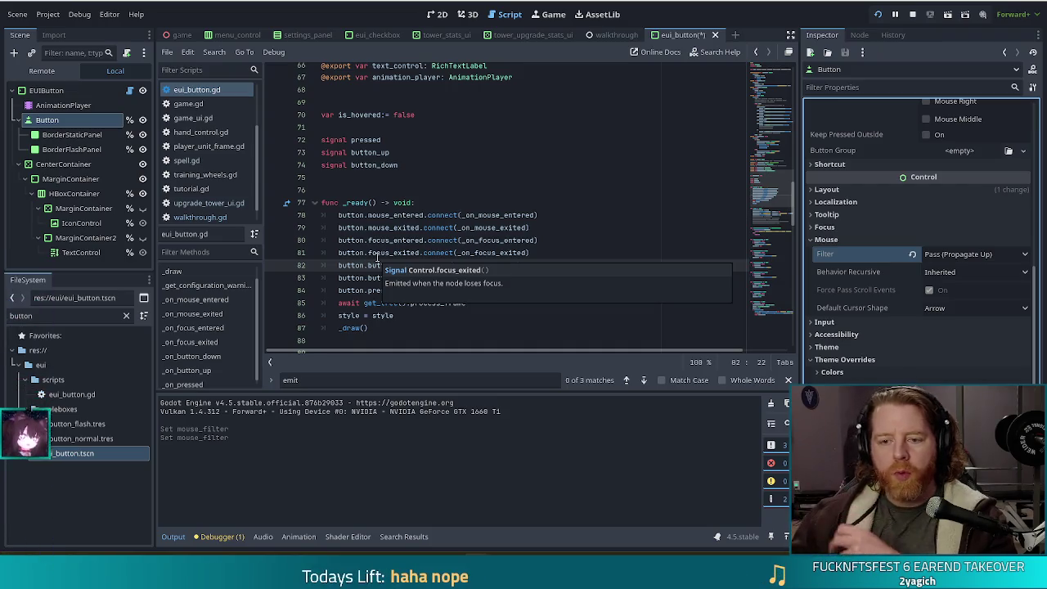
left_click(503, 290)
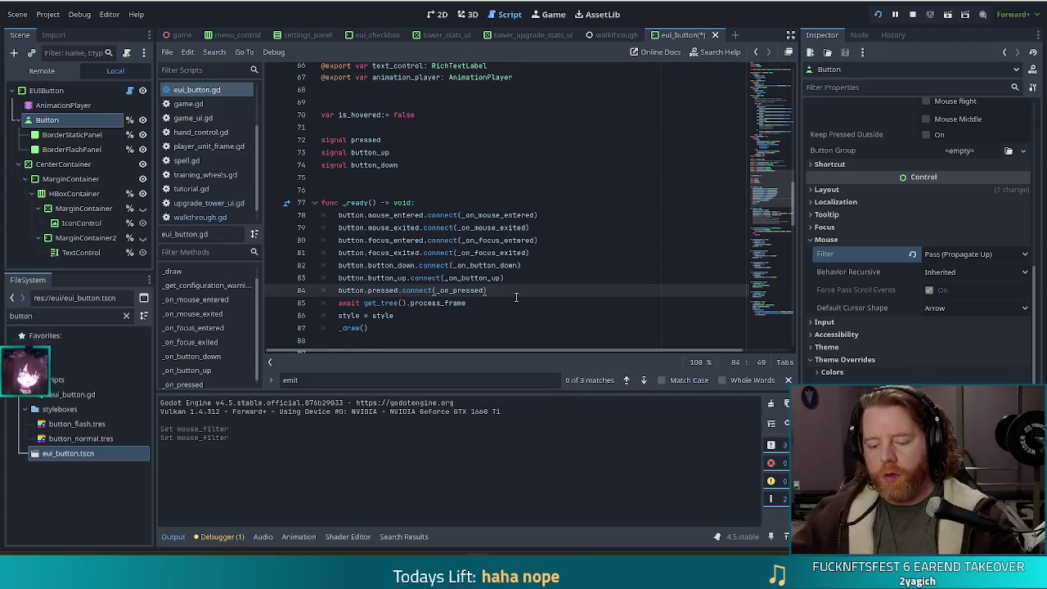
Step: Add button.gui_input.connect(_on_button_gui_input) on a new line in _ready
key("Return")
type("button.in")
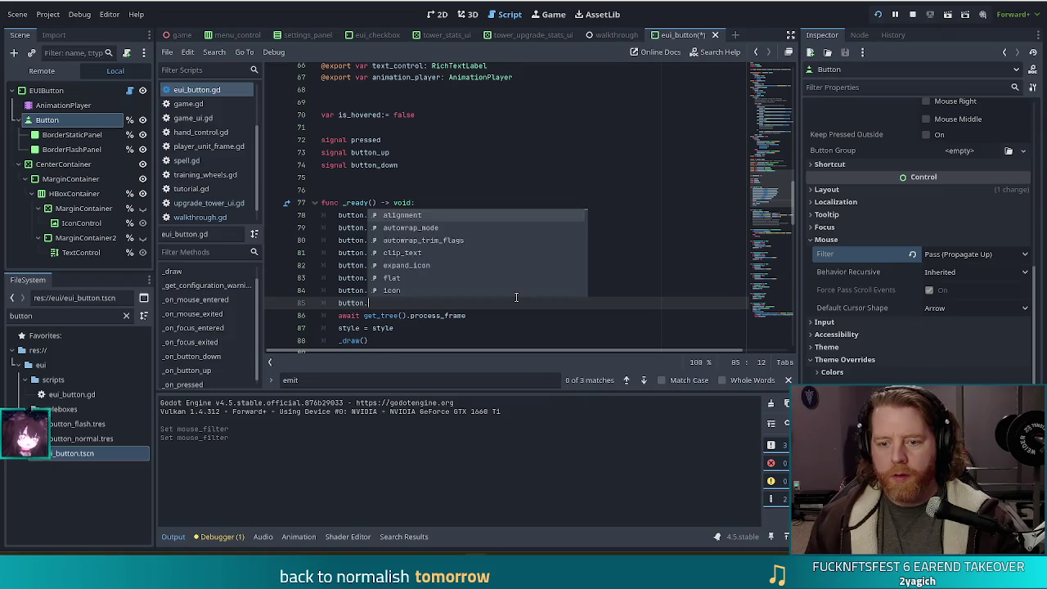
type("pu")
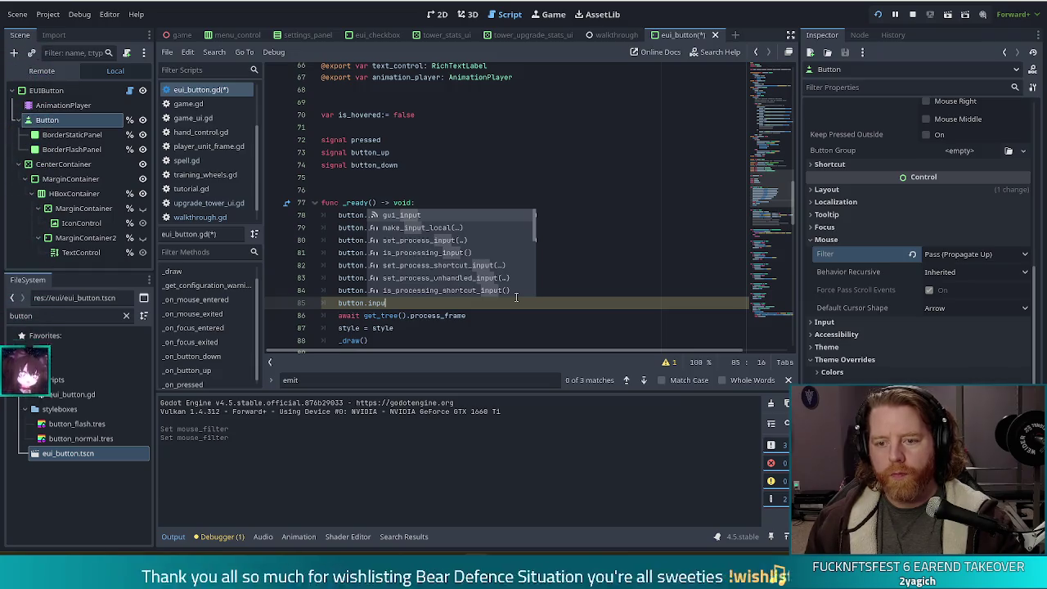
key("Return")
type(".conn")
key("Return")
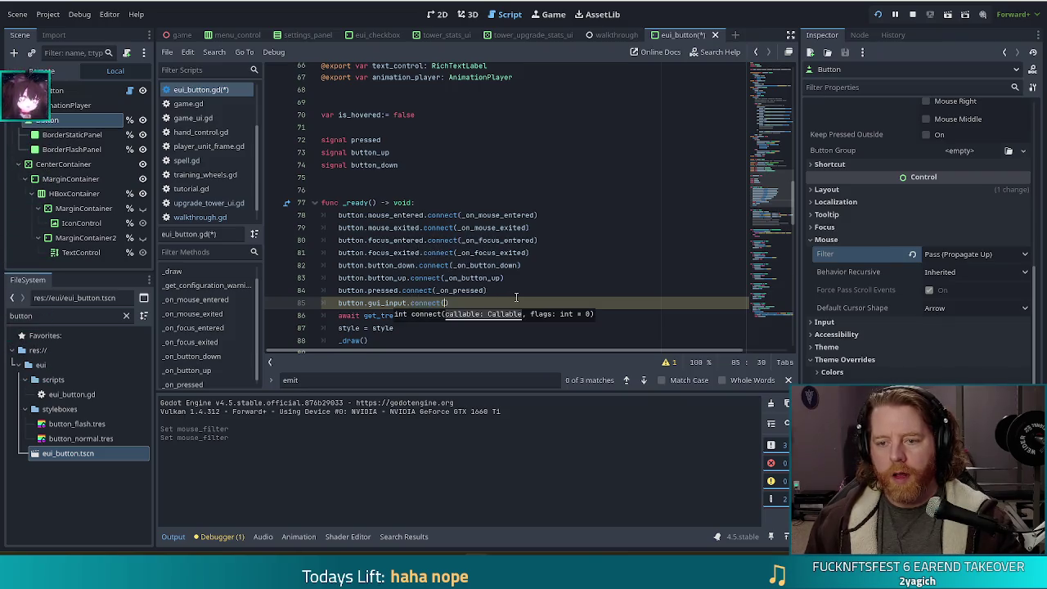
type("_on_")
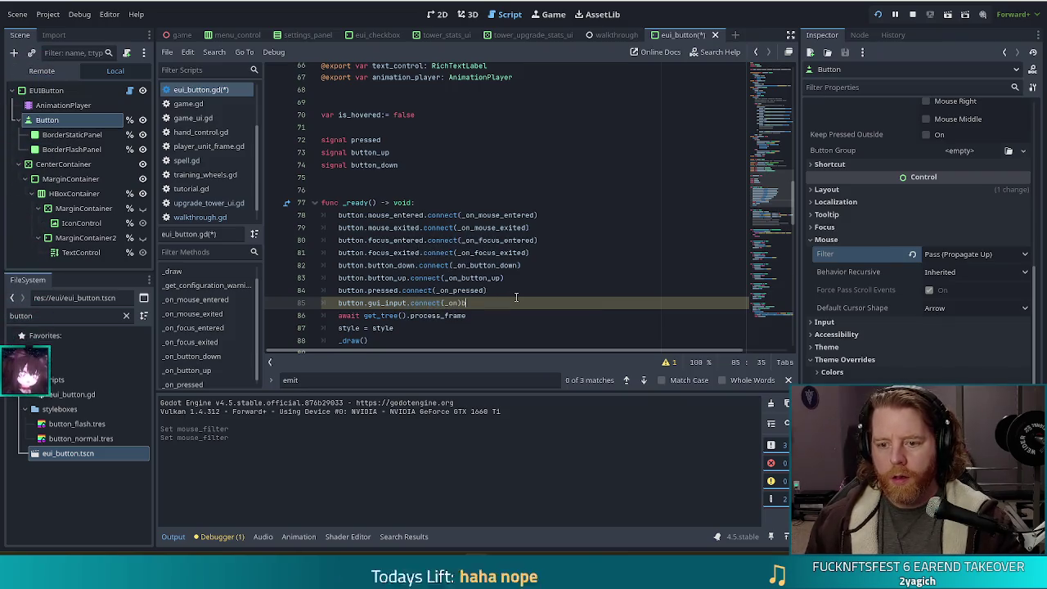
type("button_")
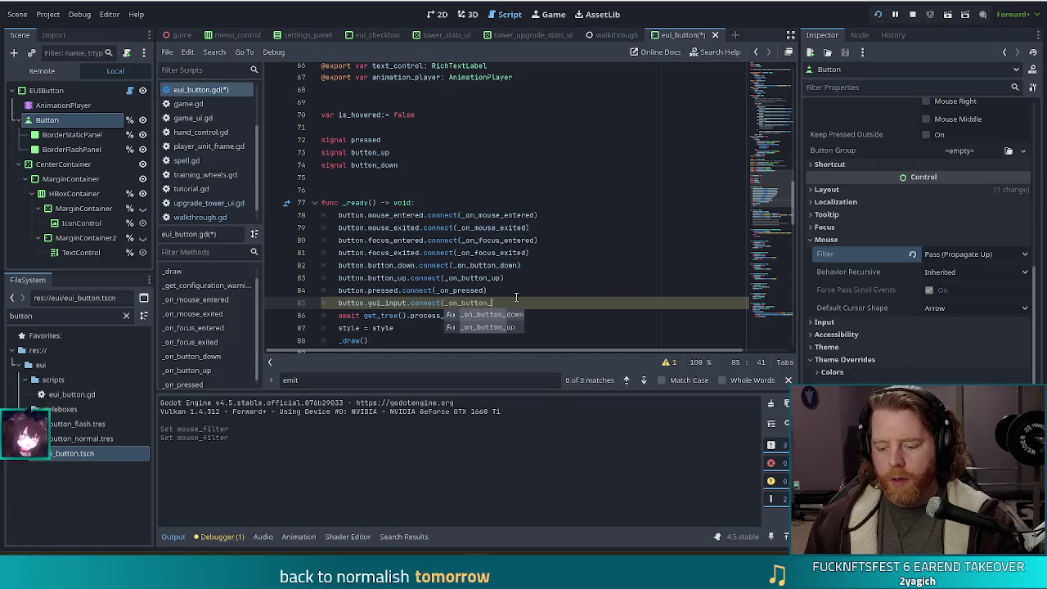
type("gui_input")
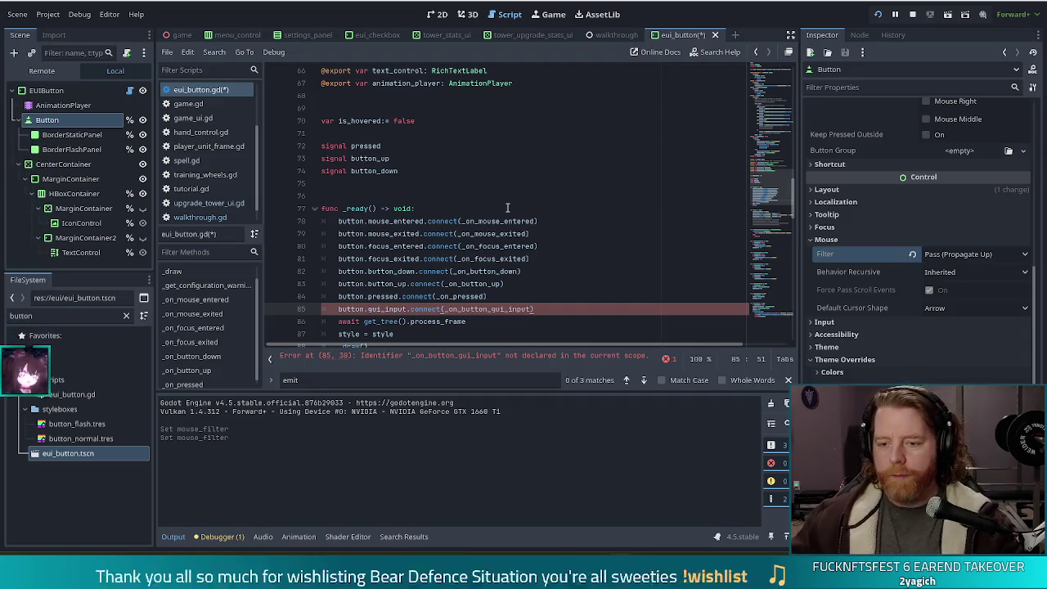
left_click(479, 296)
Step: At the end of eui_button.gd, start a new func _on_button_gui_input() declaration
left_click_drag(767, 199, 790, 329)
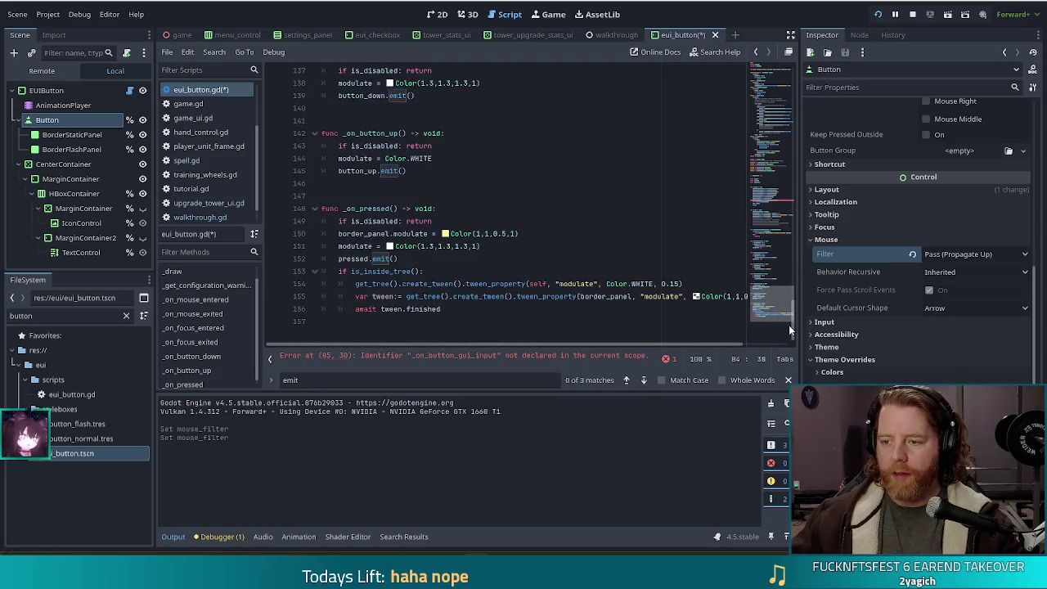
left_click(485, 320)
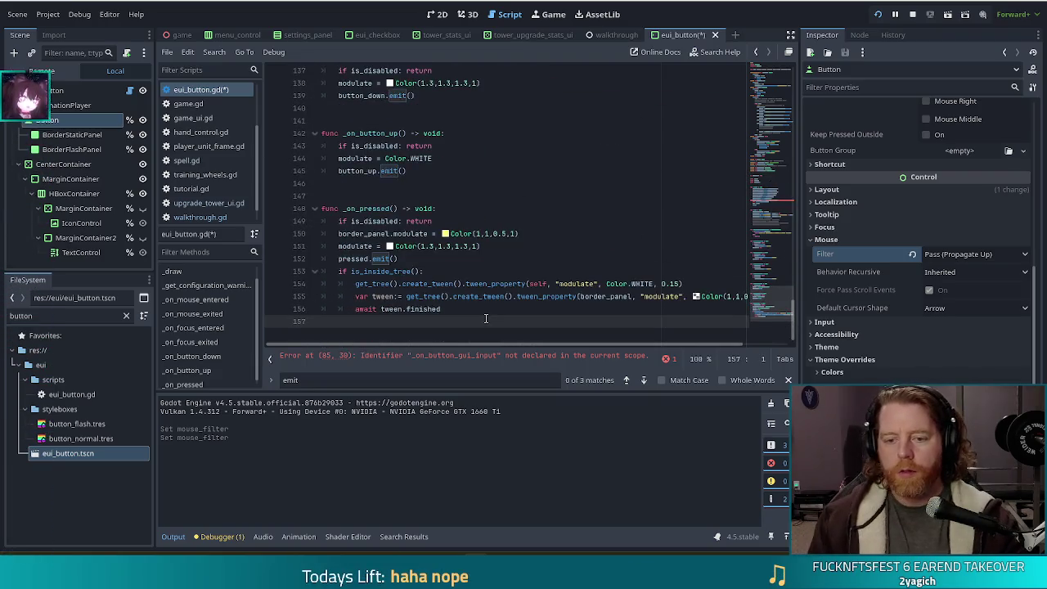
key("Return")
key("Return")
type("func _on_button_gui_input(")
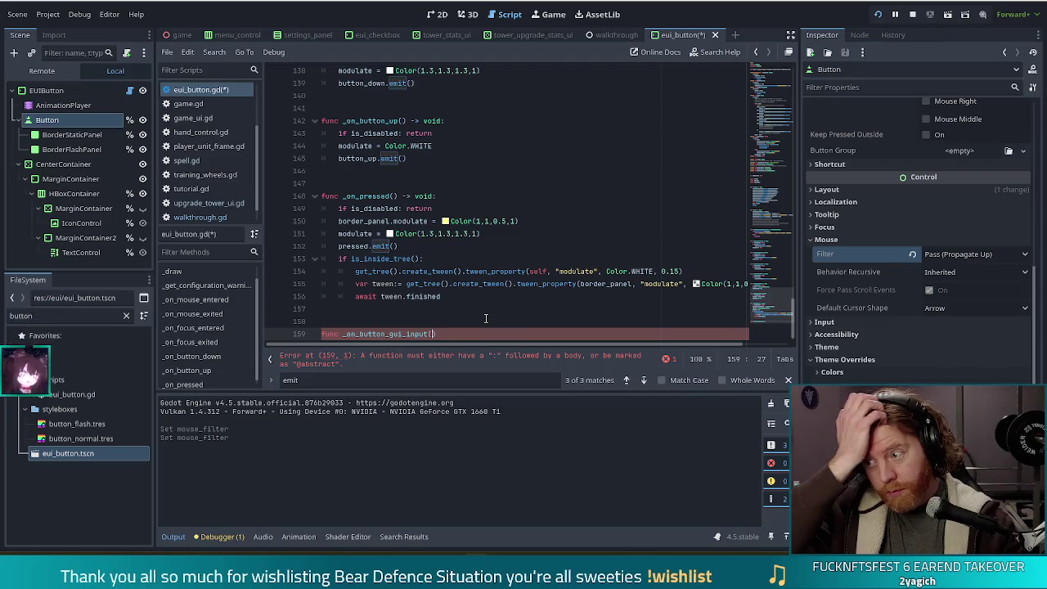
mouse_move(767, 305)
left_mouse_down()
mouse_move(771, 78)
mouse_move(764, 386)
left_mouse_up()
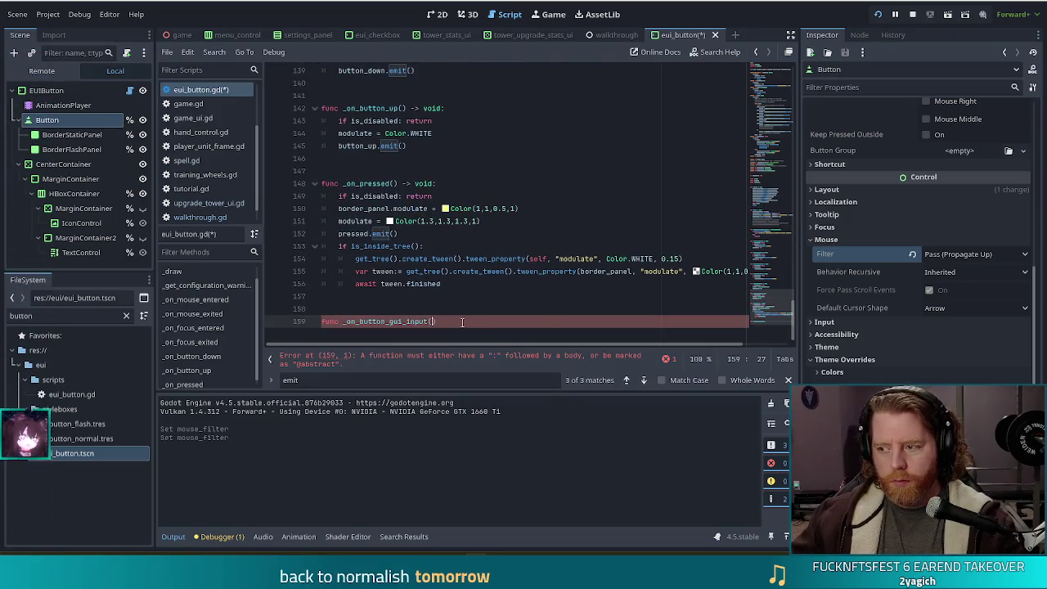
left_click_drag(777, 293, 789, 78)
scroll(489, 232, "down", 10)
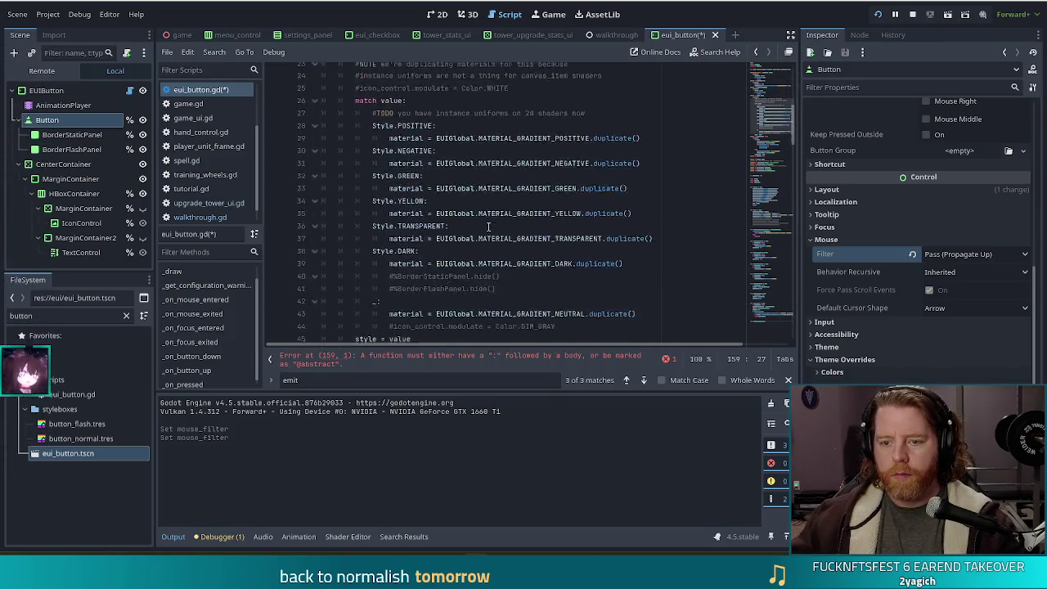
scroll(489, 232, "down", 10)
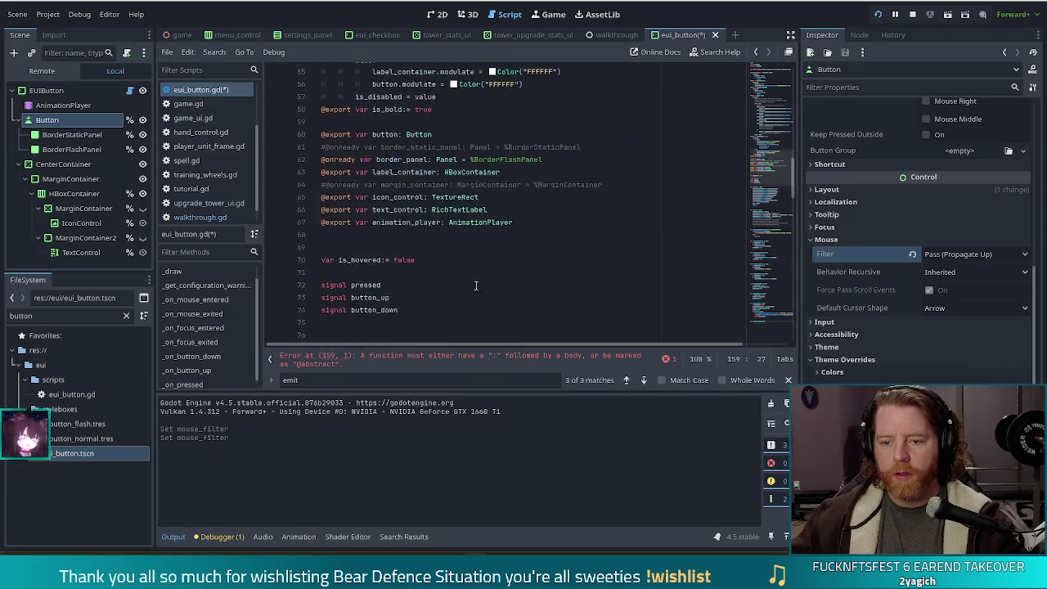
scroll(477, 277, "down", 3)
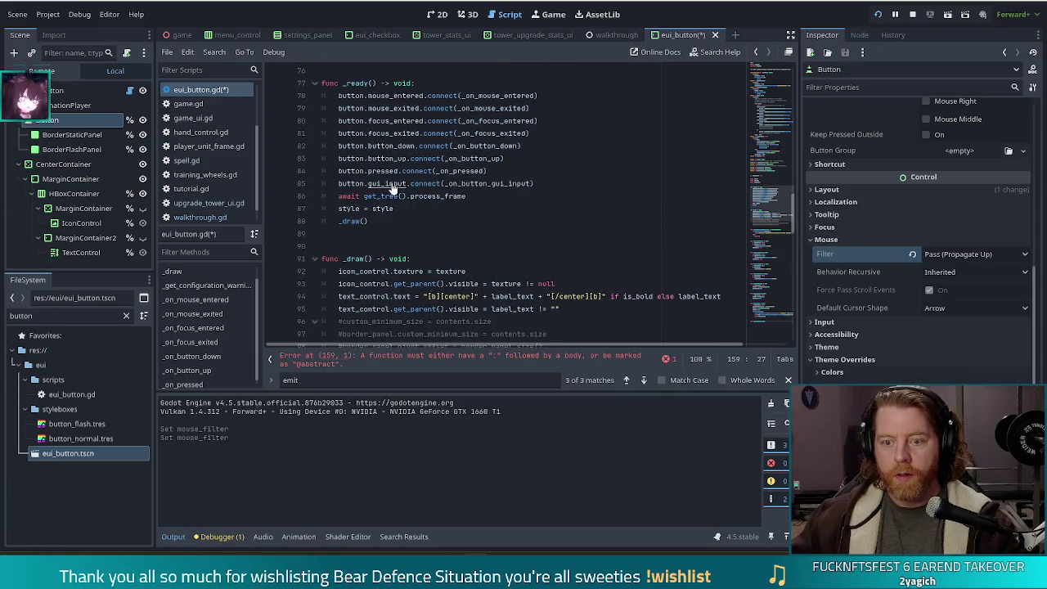
left_click(395, 184, "ctrl")
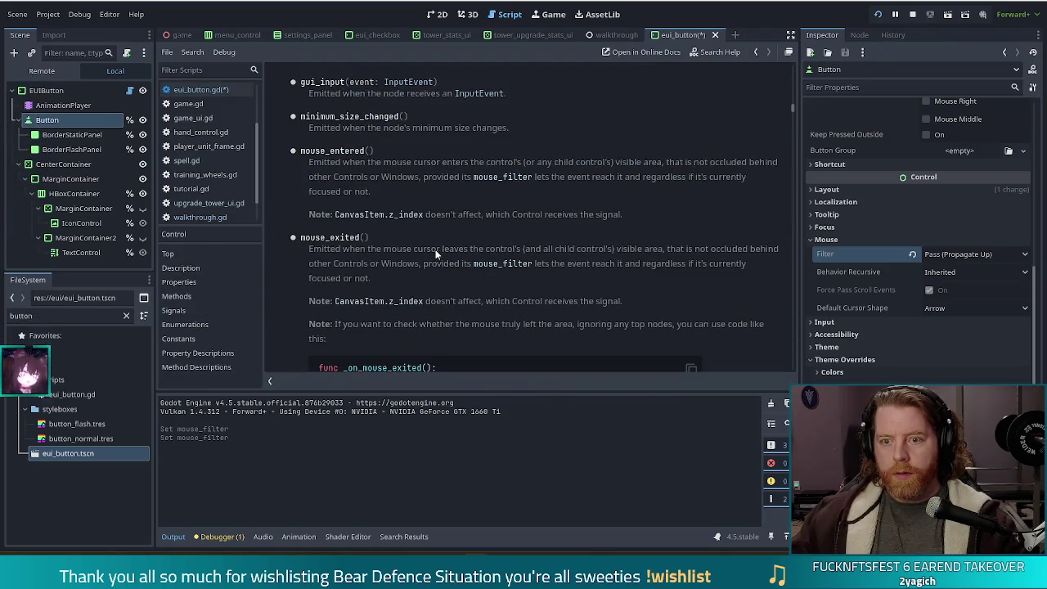
key("alt+Left")
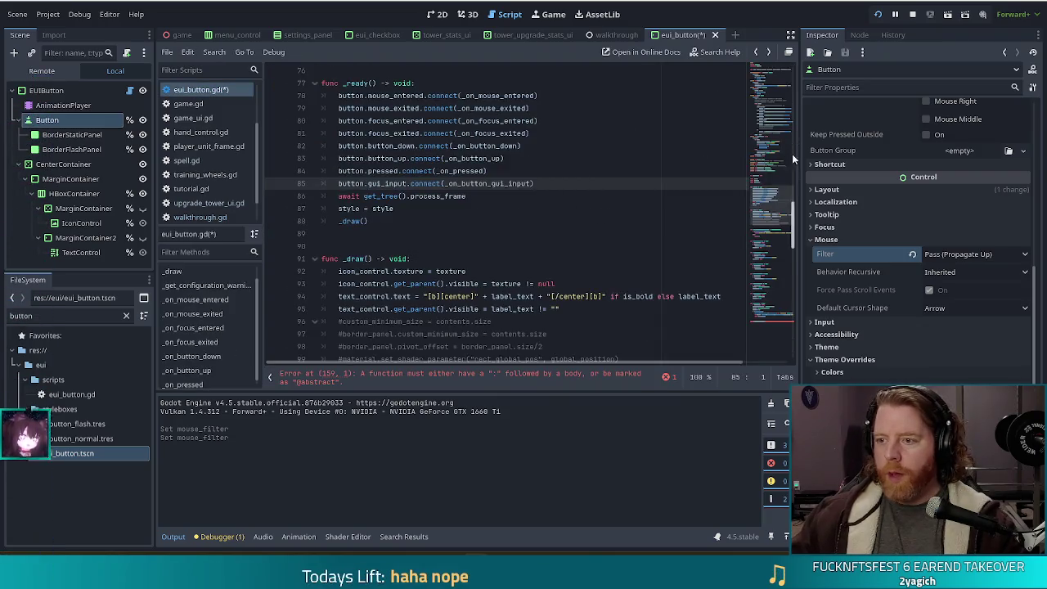
scroll(792, 147, "down", 15)
left_click(464, 347)
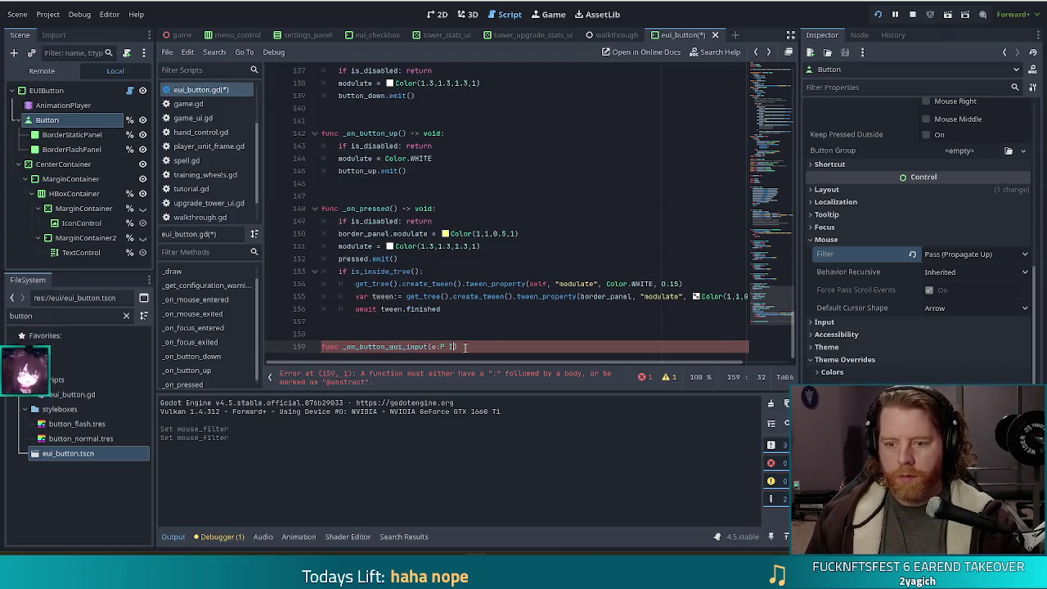
Step: Give the handler an e: InputEvent parameter returning void, add print(e), and save
type(": InputEvent)")
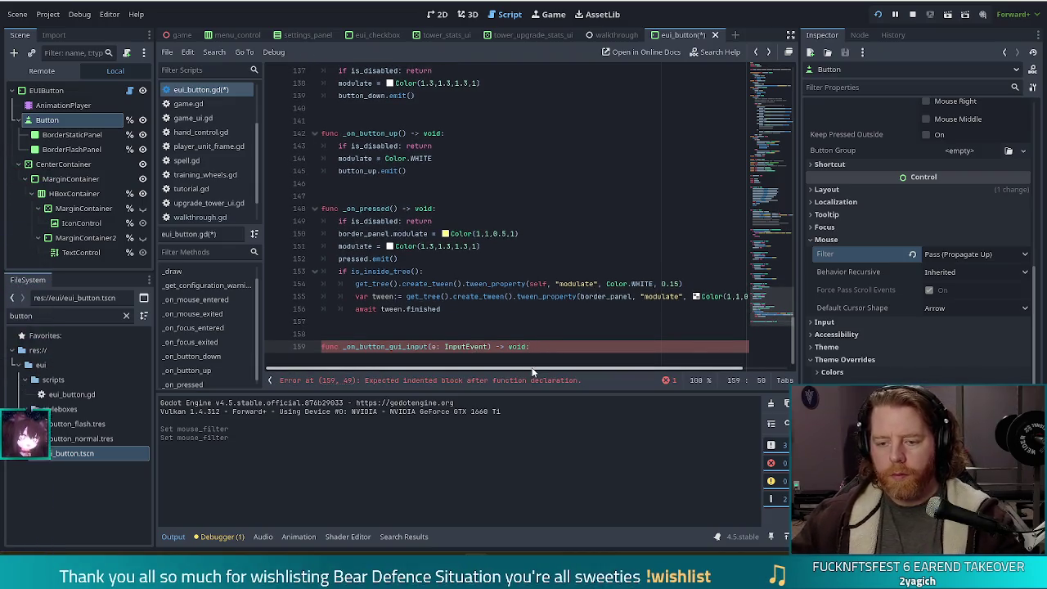
key("Return")
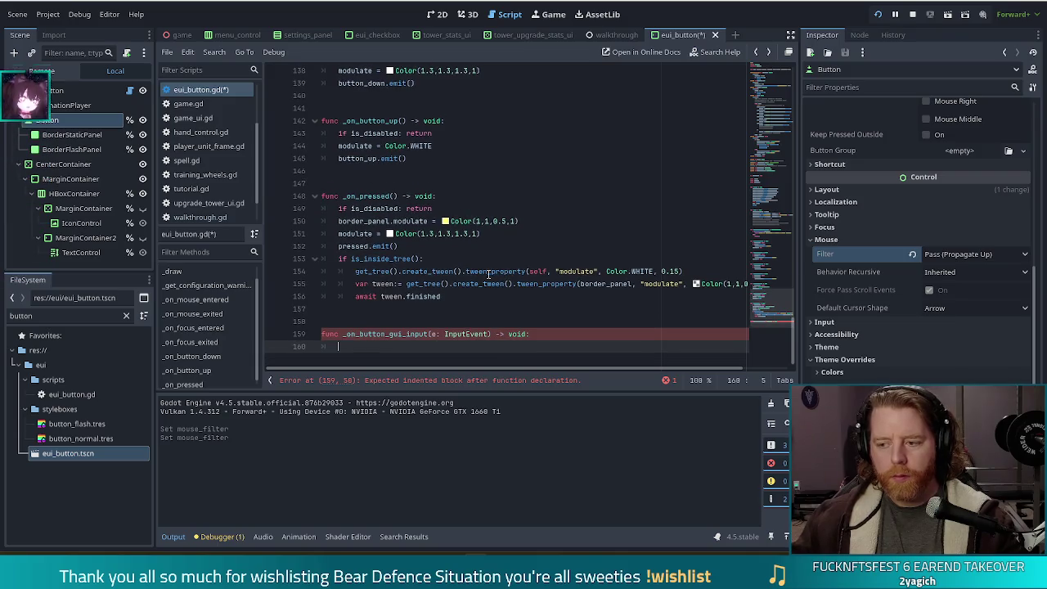
mouse_move(489, 274)
type("print(e)")
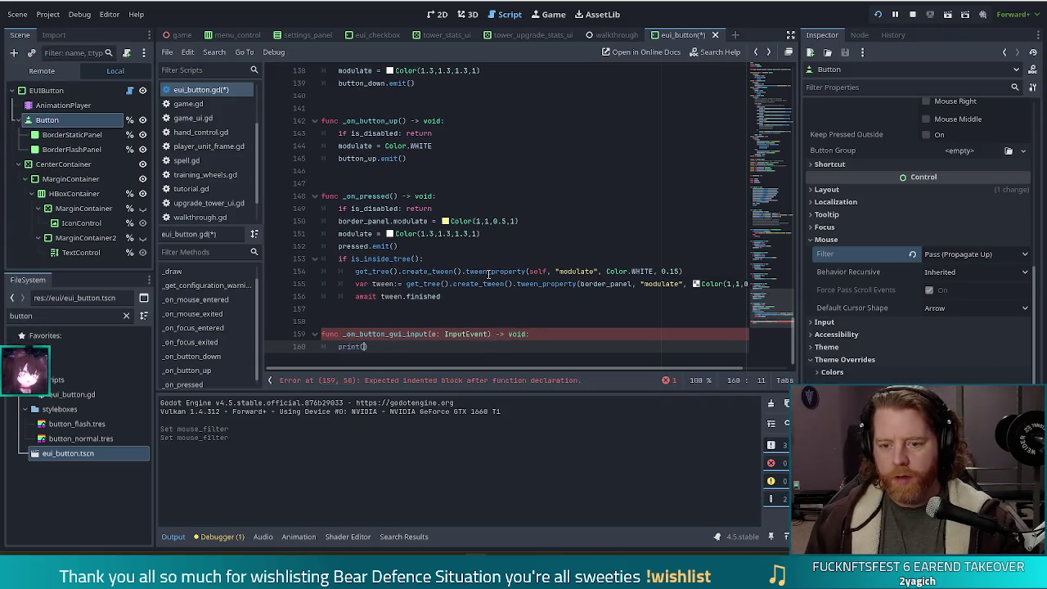
key("ctrl+s")
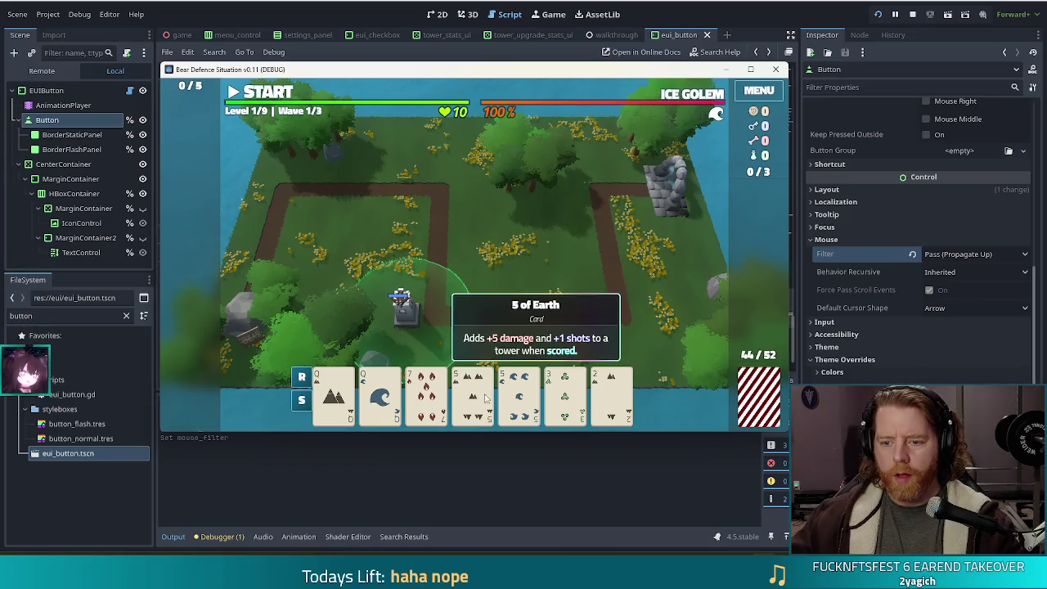
Step: In the running game, play a card and right-click to cancel the tower placement
left_click(479, 396)
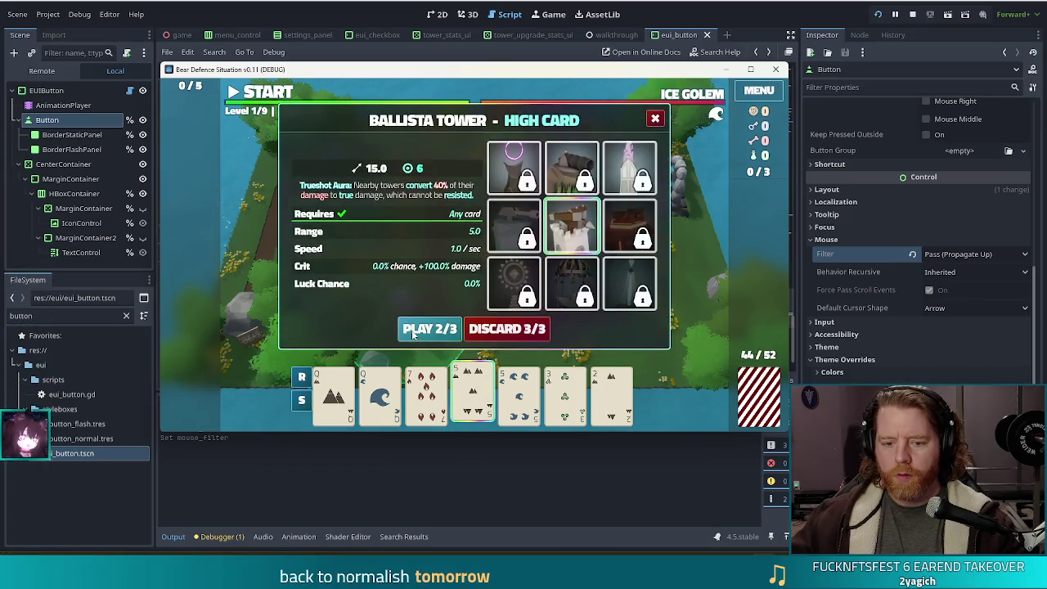
left_click(412, 331)
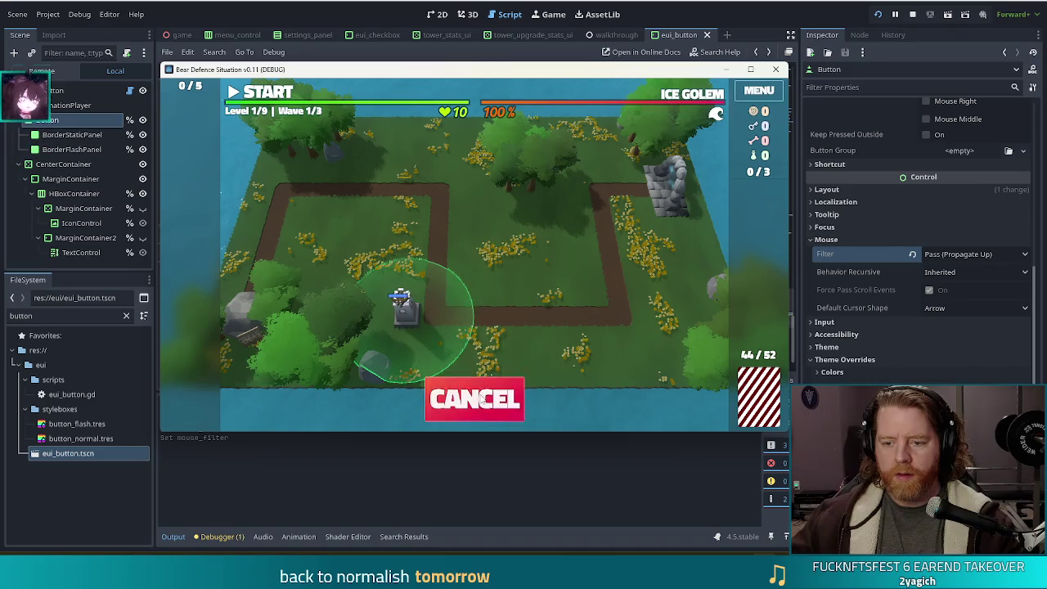
right_click(422, 319)
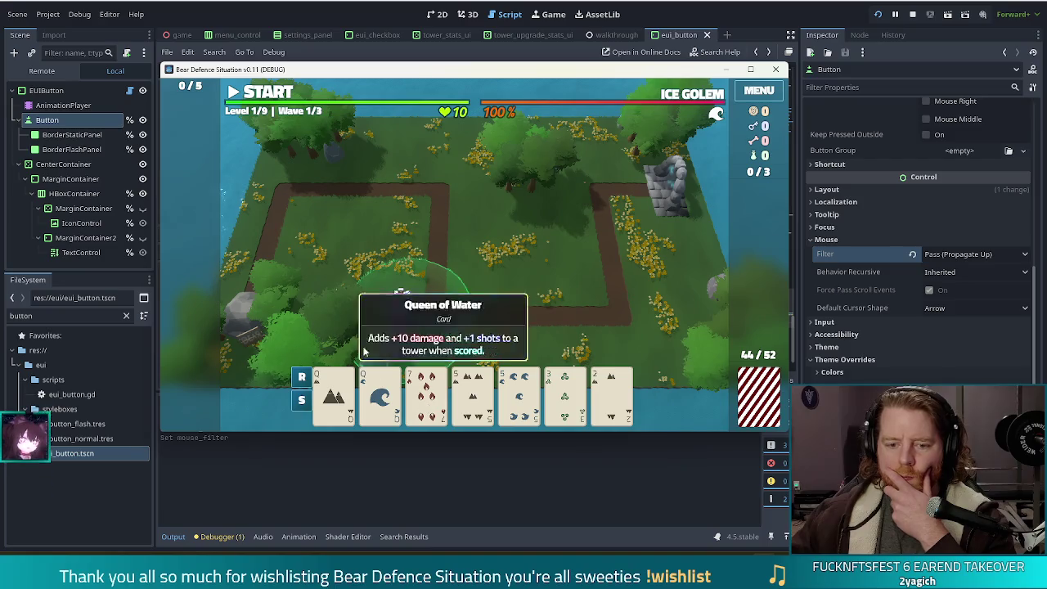
Step: Stop and relaunch the game so InputEventMouseMotion prints appear in Output, then return to the editor
left_click_drag(396, 73, 397, 23)
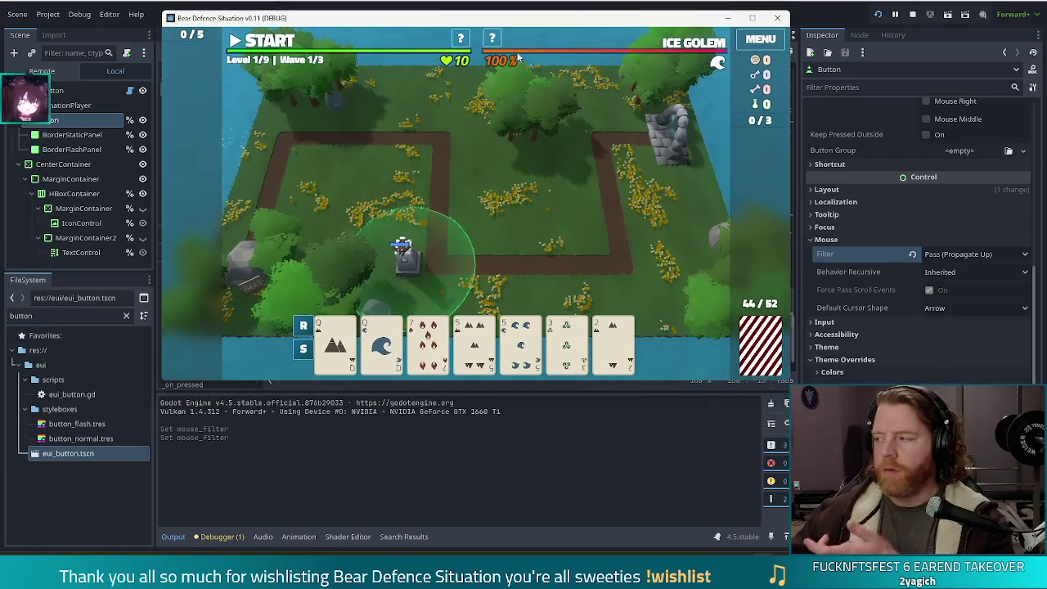
left_click(912, 14)
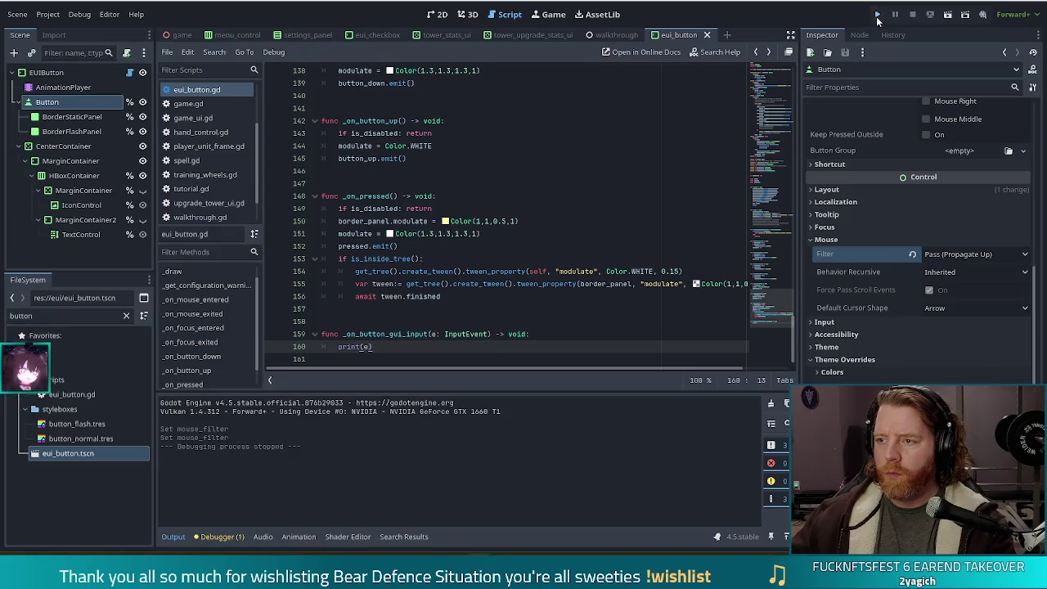
left_click(878, 14)
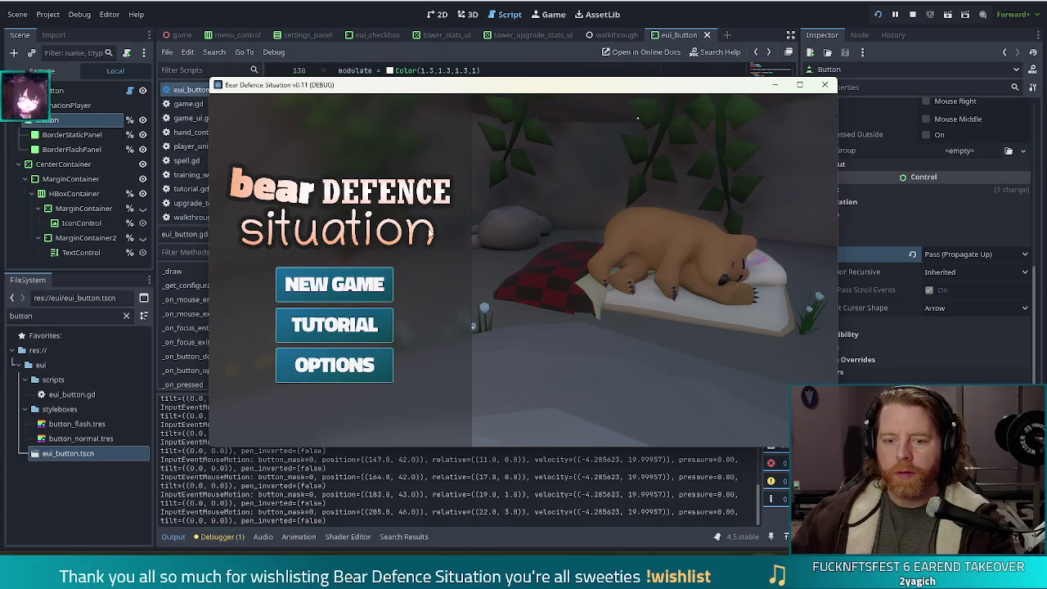
key("alt+Tab")
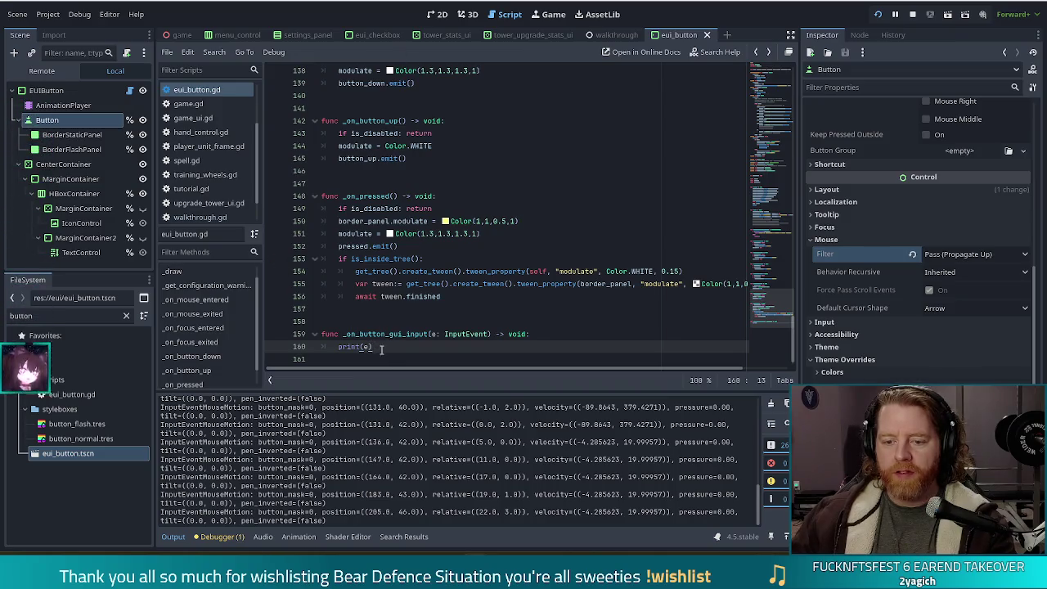
Step: Replace print(e) with 'if e is InputEventMouseButton:' on line 160
left_click_drag(373, 347, 339, 347)
mouse_move(339, 347)
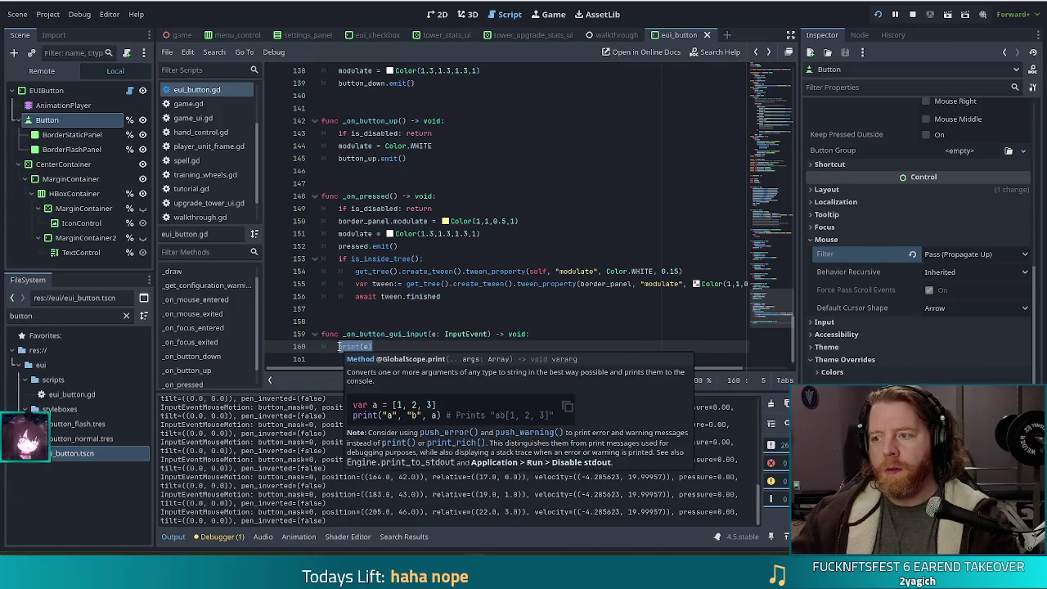
type("if e.")
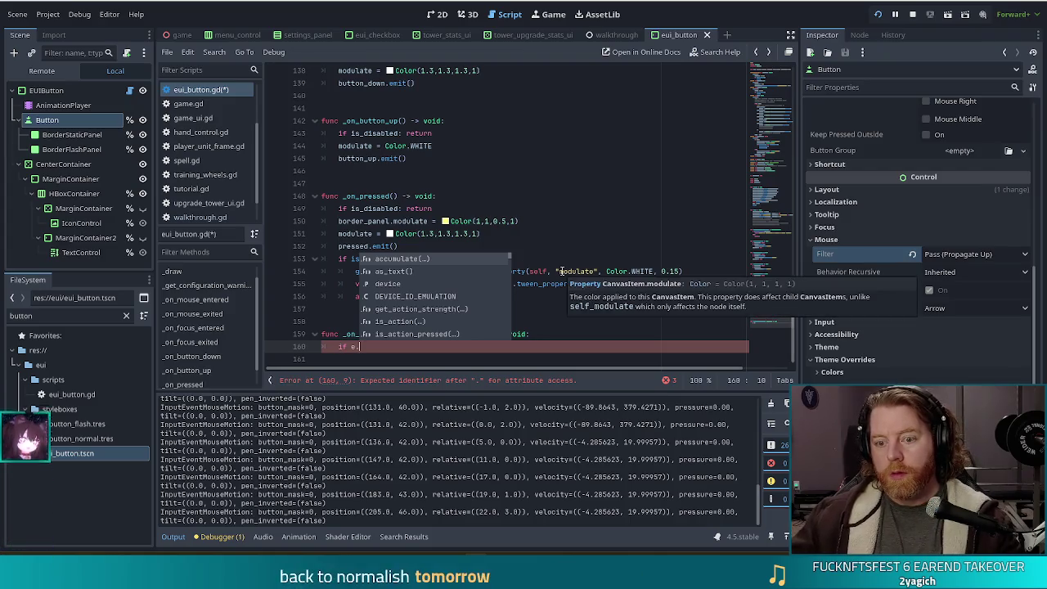
key("BackSpace")
type("is ")
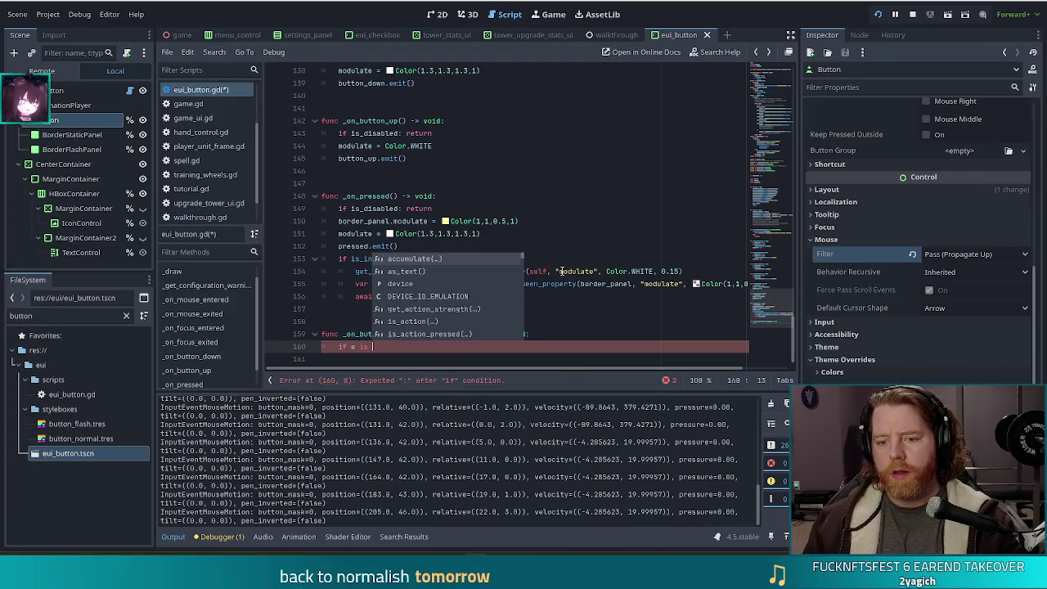
type("InputEve")
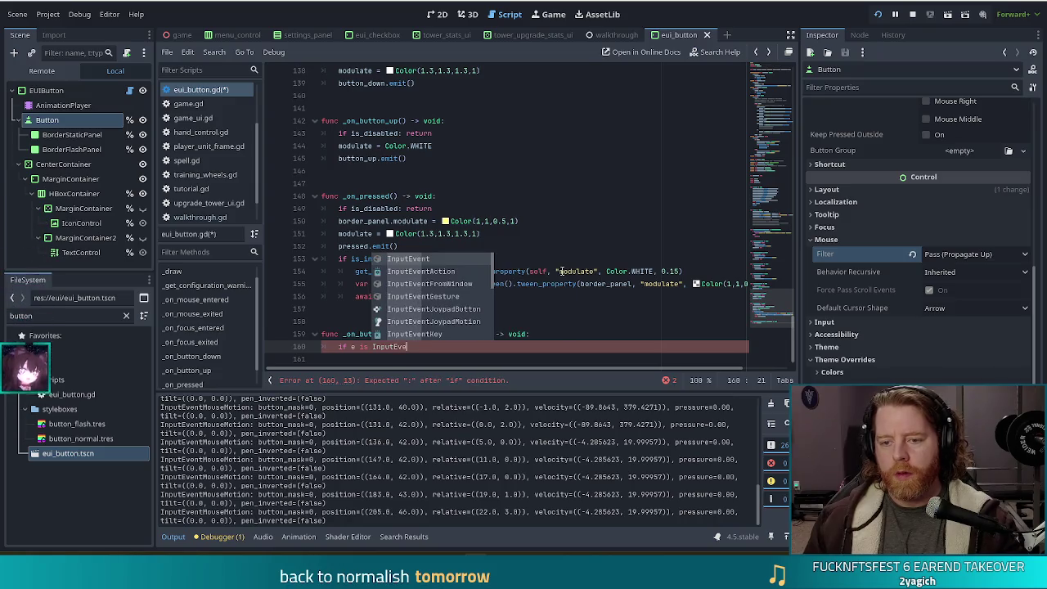
type("ntMouseButton")
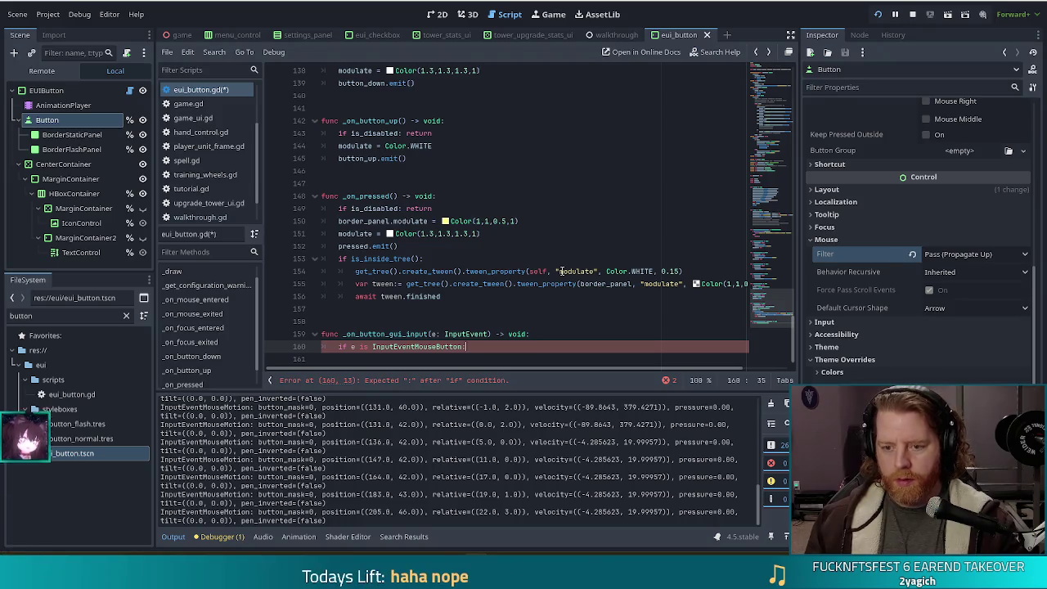
type(":")
key("Return")
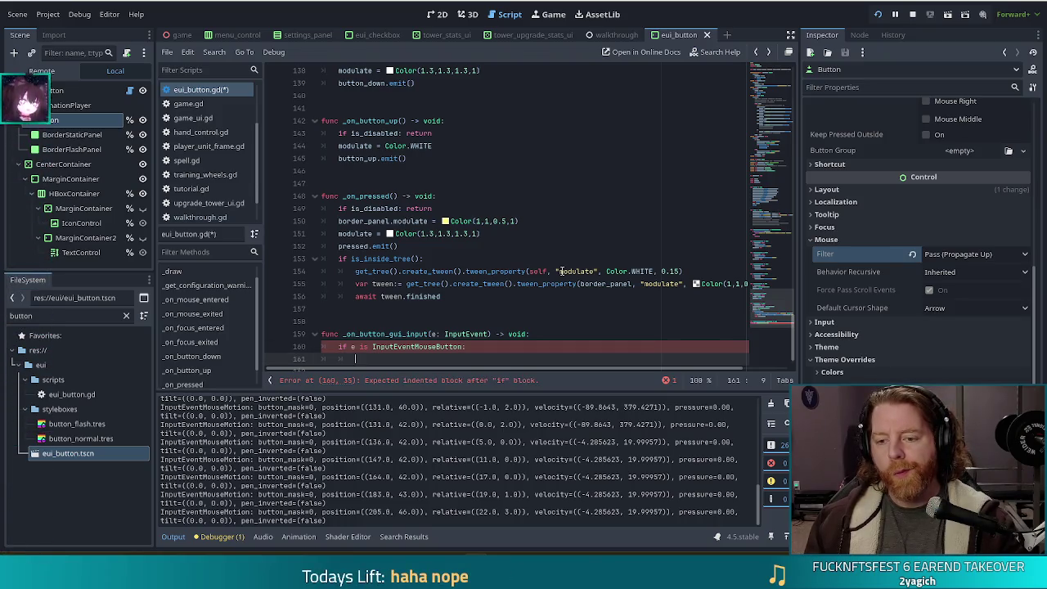
Step: Start an e.stop line inside the if block, browsing the event's autocomplete members
type("e.stop")
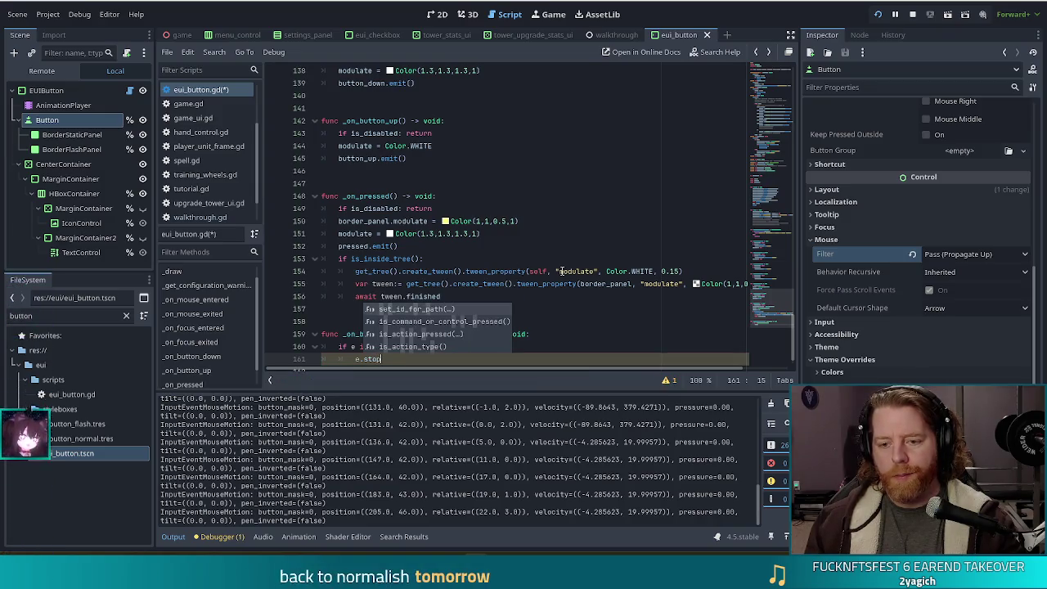
key("BackSpace")
key("BackSpace")
key("BackSpace")
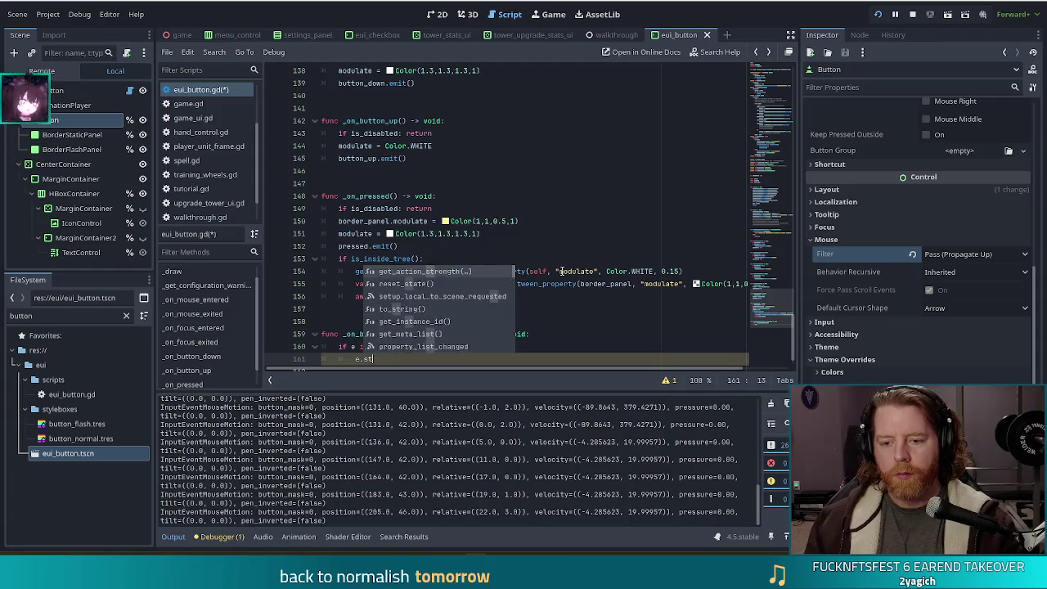
type("hand")
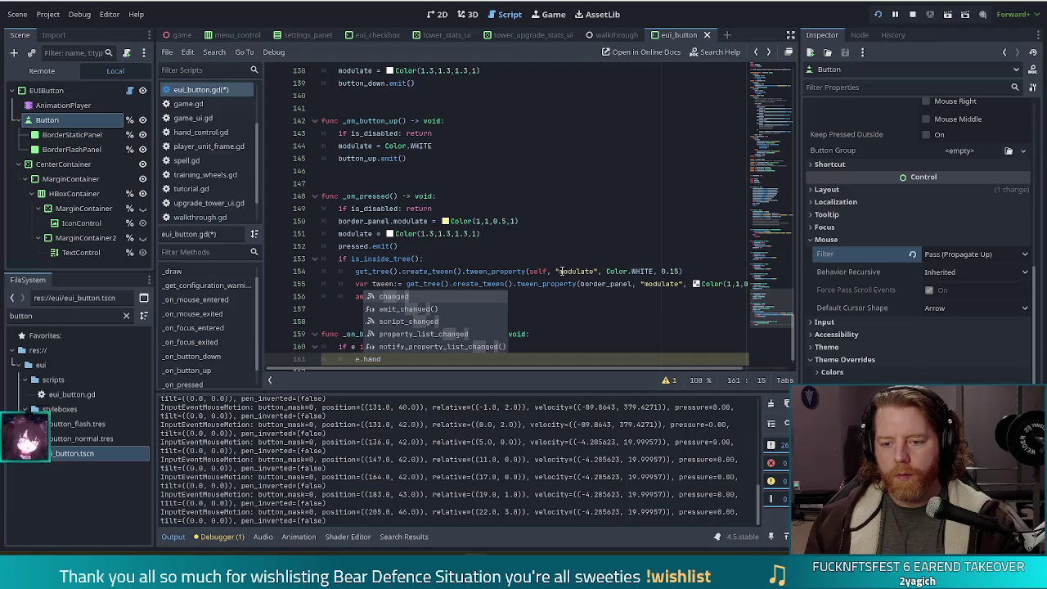
key("BackSpace")
key("BackSpace")
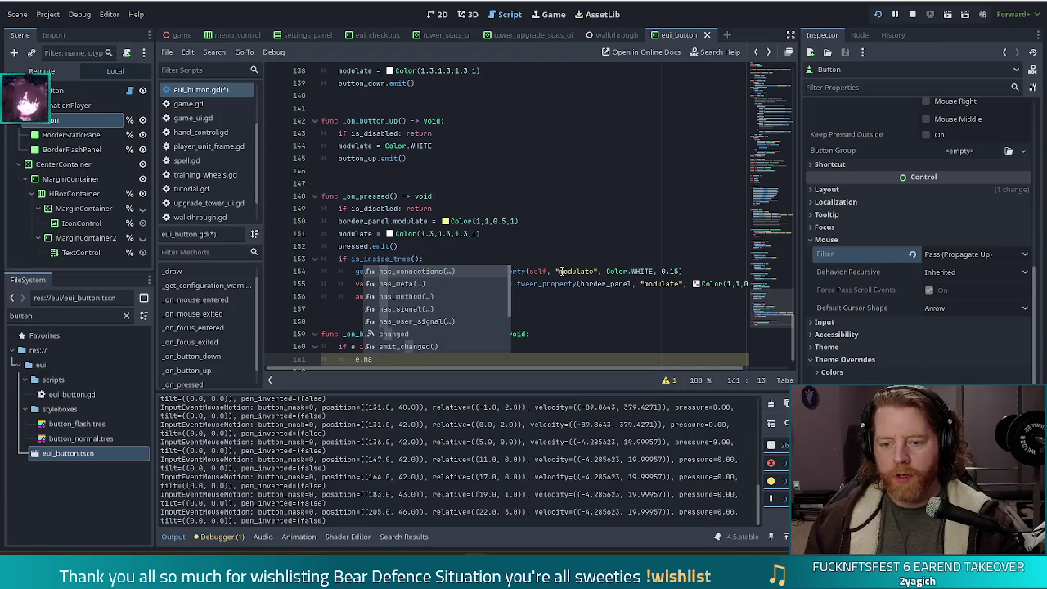
key("BackSpace")
key("BackSpace")
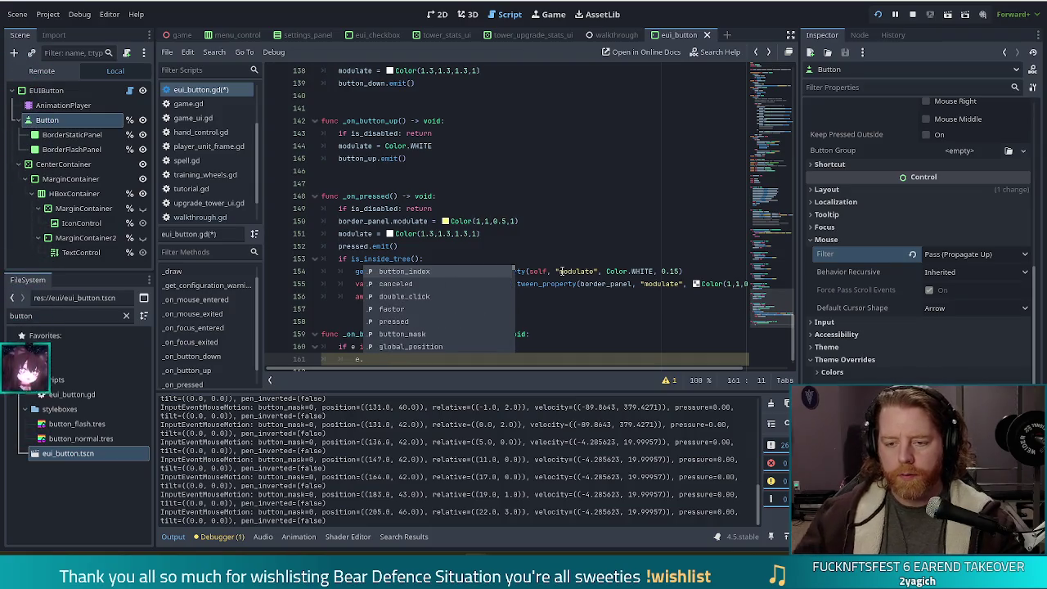
scroll(455, 294, "down", 5)
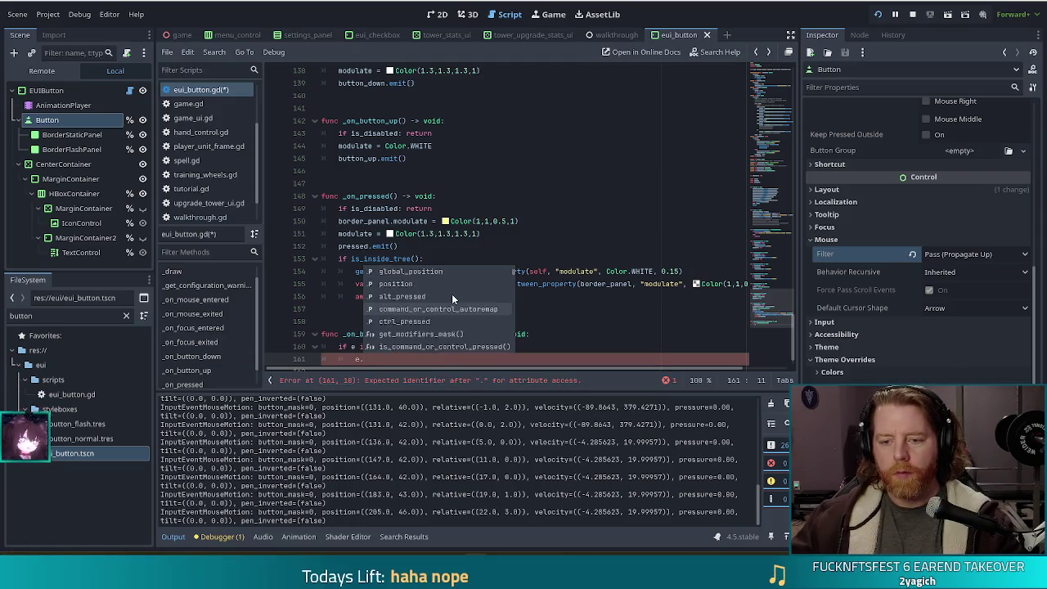
scroll(451, 293, "down", 2)
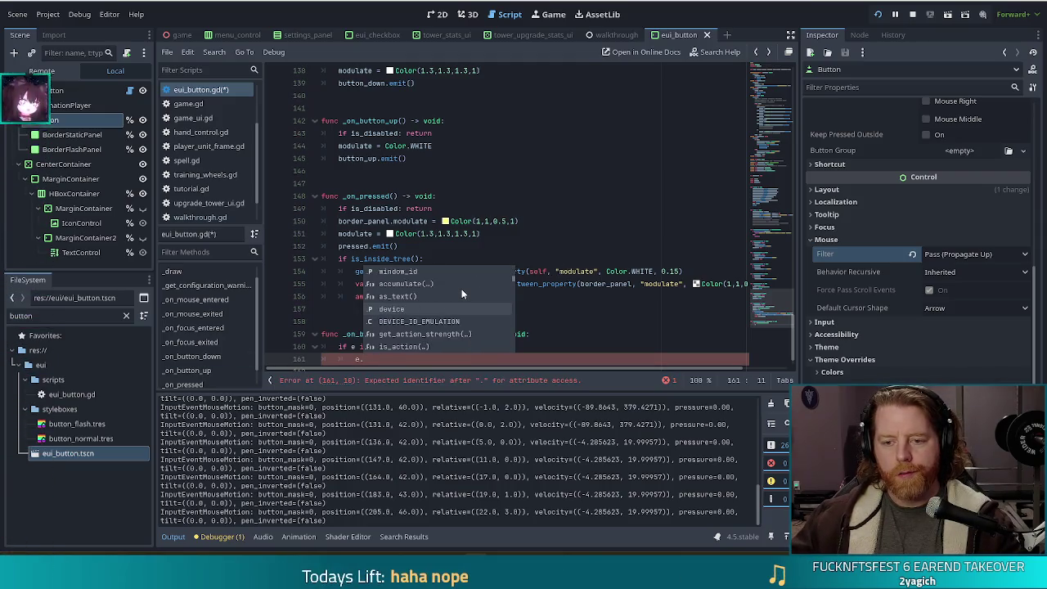
type("stop")
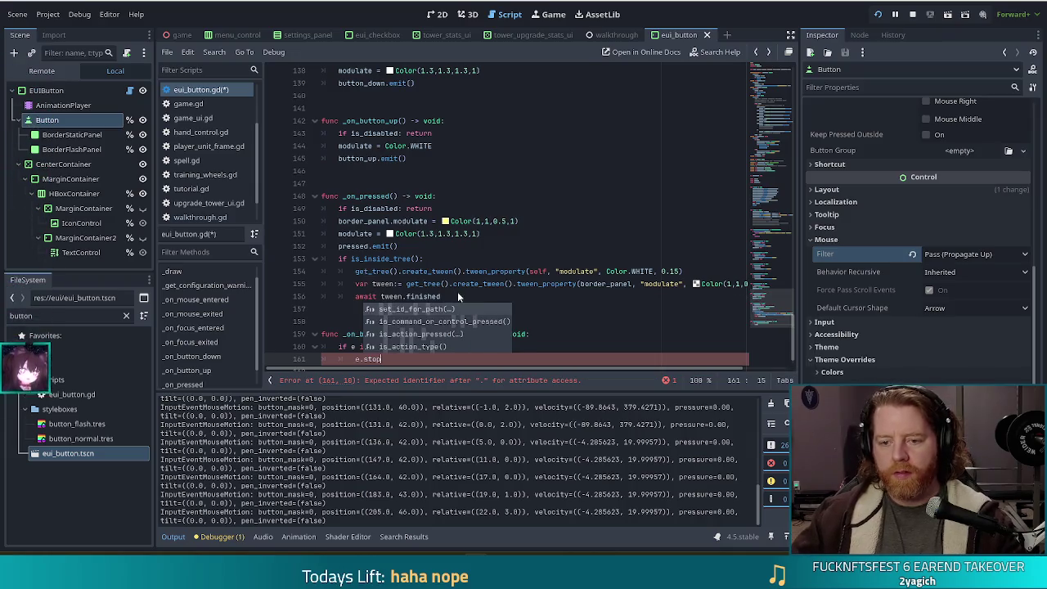
left_click(399, 245)
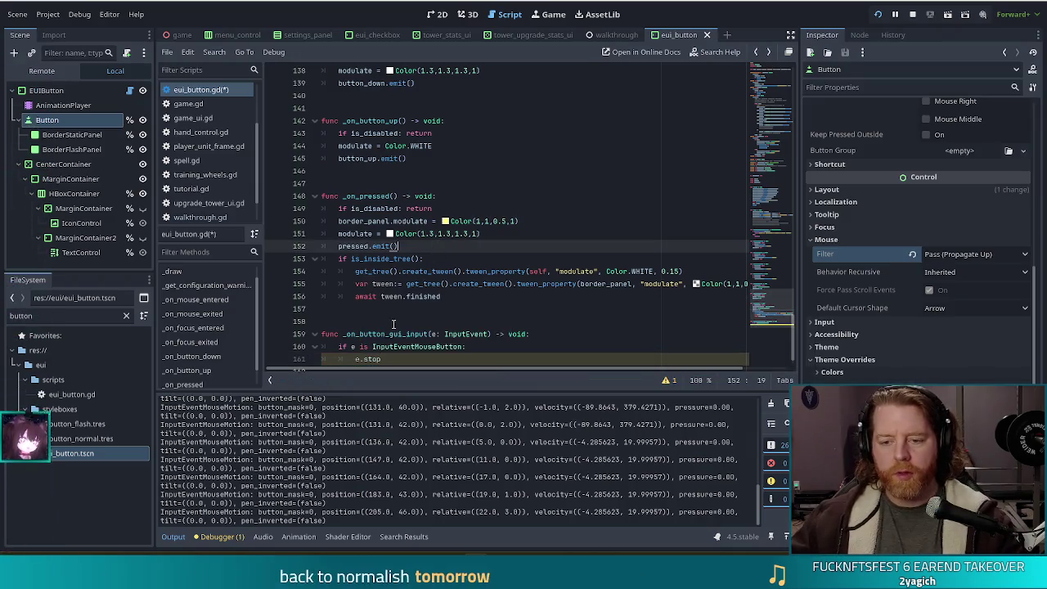
Step: Open the InputEvent class reference and search it for 'propo' and 'stop'
left_click(465, 334, "ctrl")
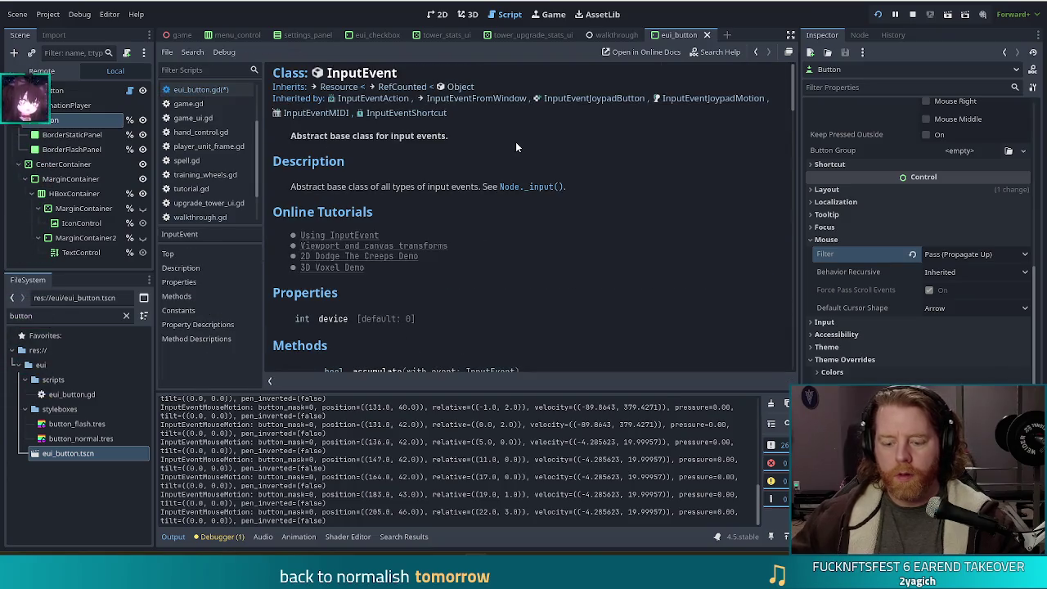
key("ctrl+f")
type("propo")
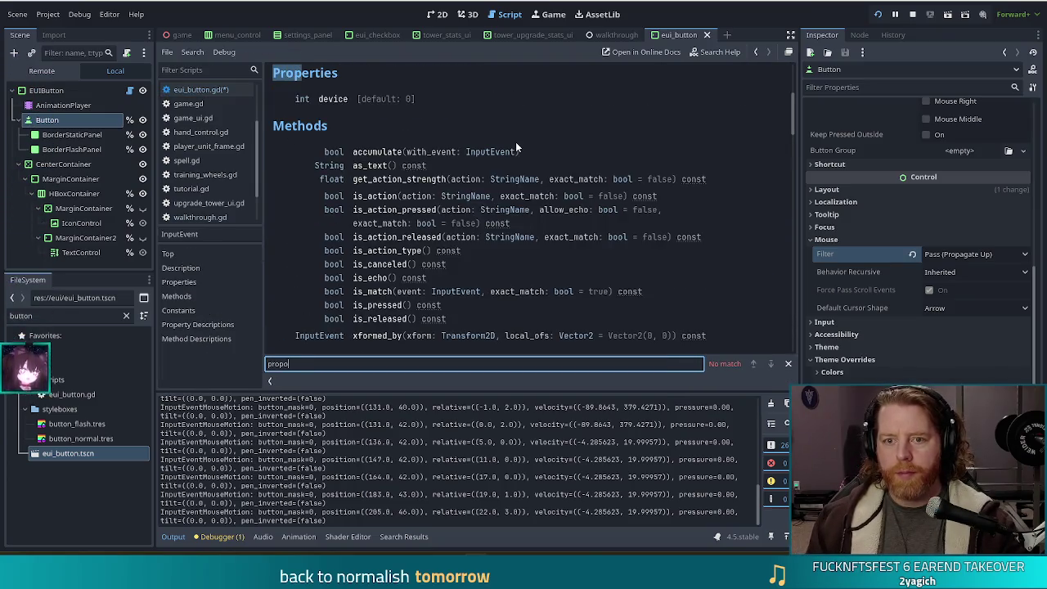
key("BackSpace")
key("BackSpace")
key("BackSpace")
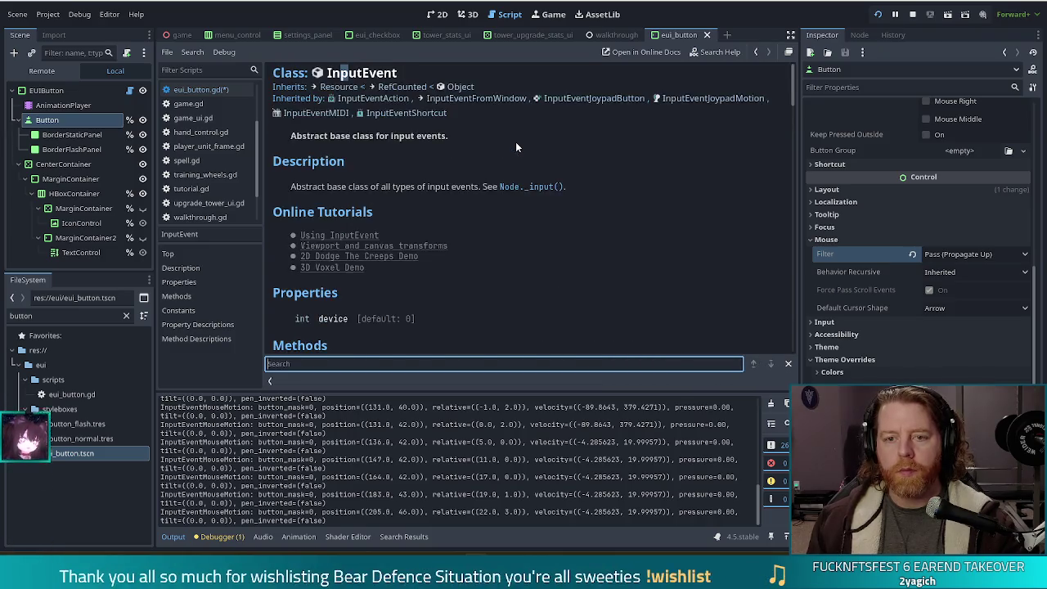
type("stop")
key("BackSpace")
key("BackSpace")
key("BackSpace")
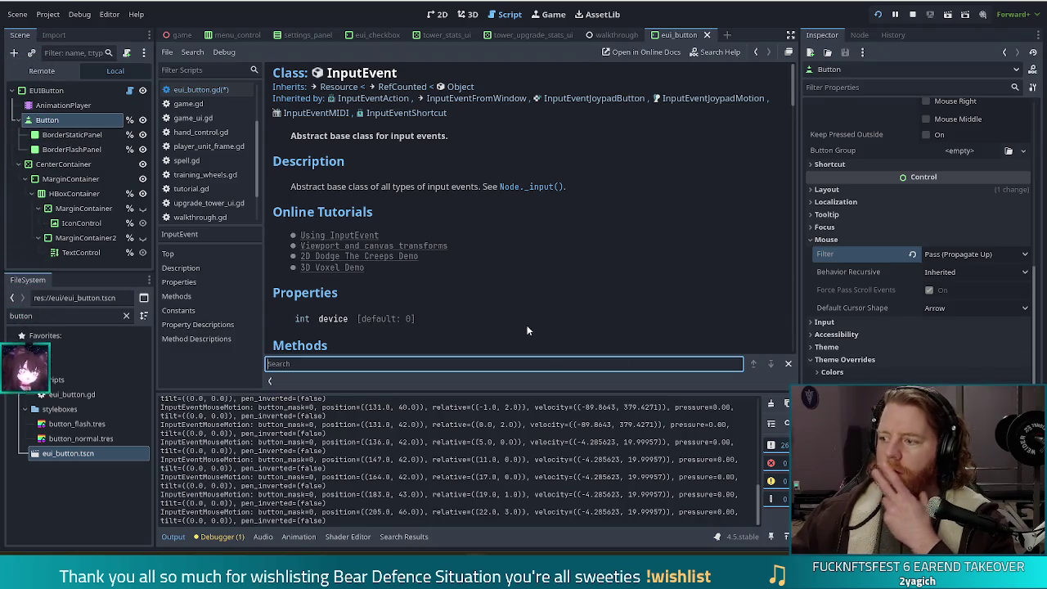
left_click(432, 230)
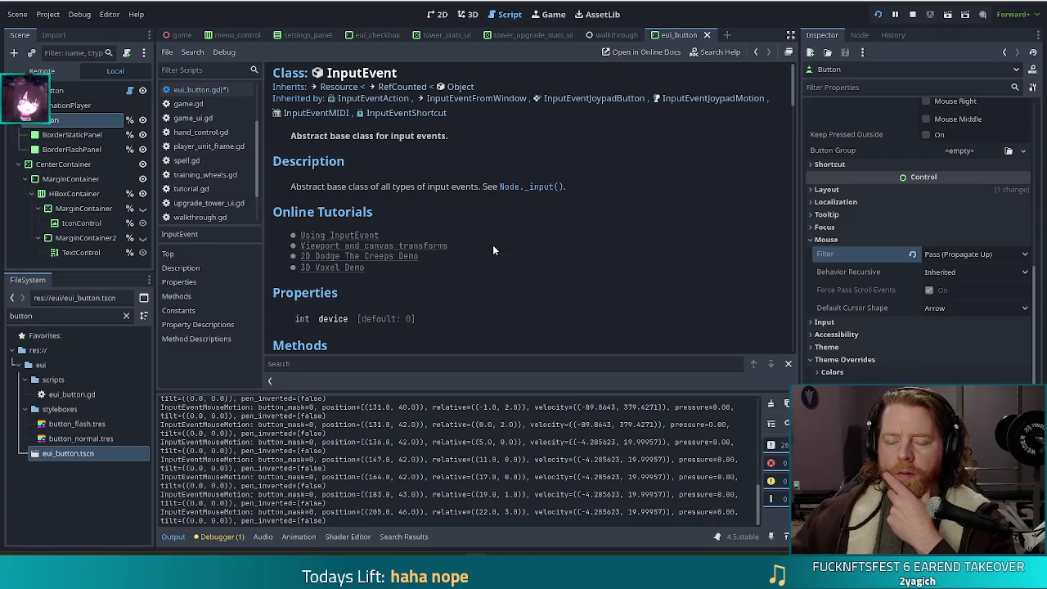
scroll(569, 275, "down", 5)
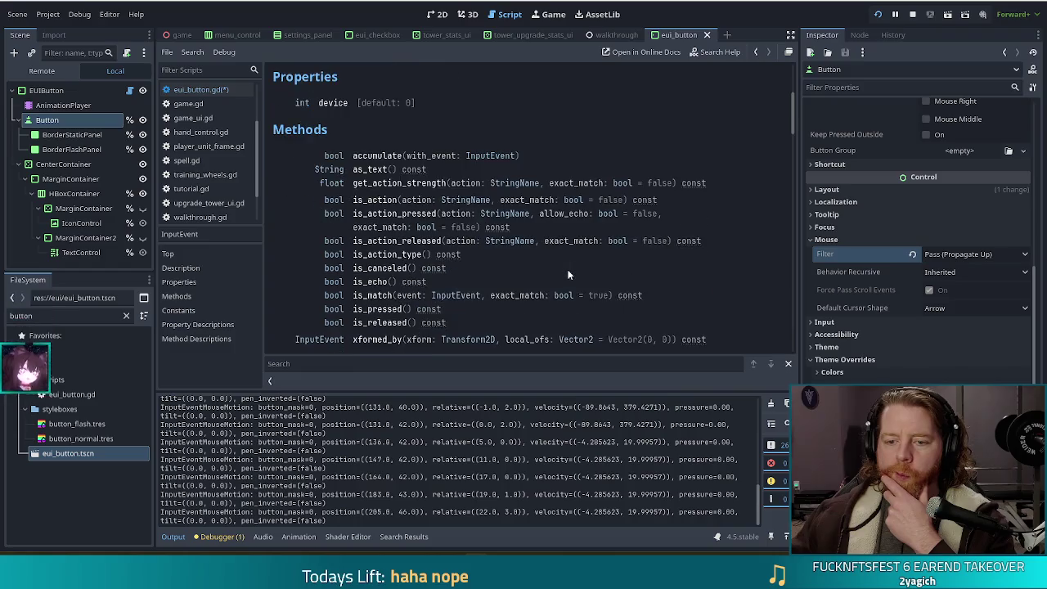
scroll(568, 274, "up", 5)
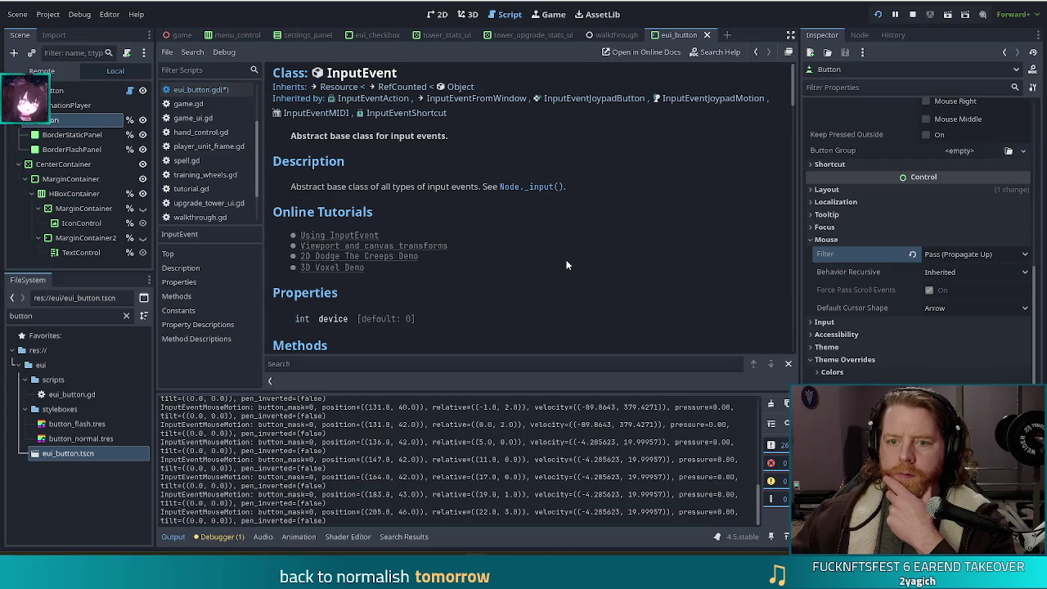
scroll(567, 263, "down", 8)
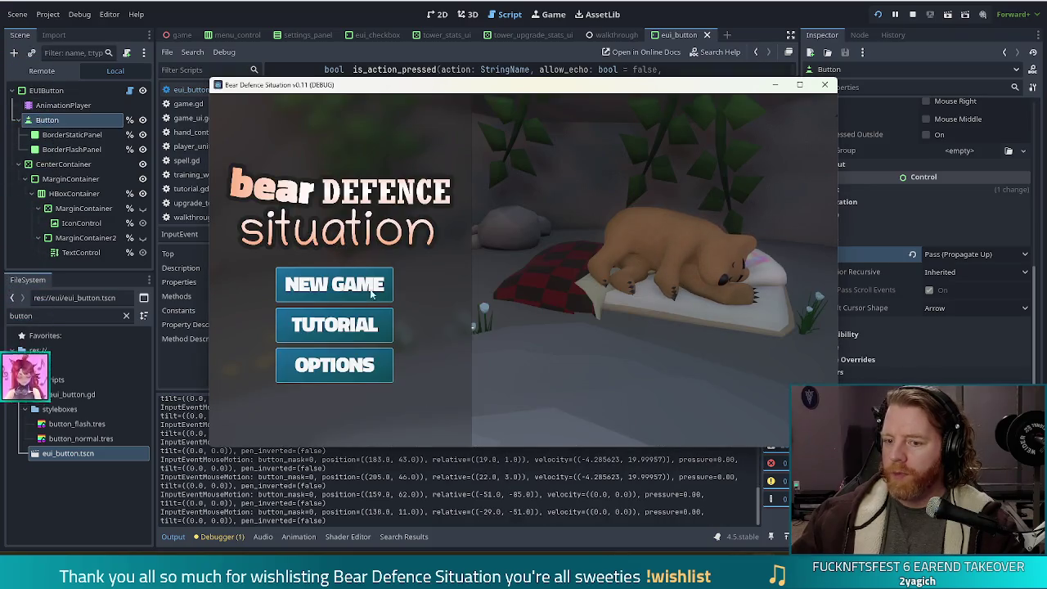
Step: Start a new game, throw 5 gold into the Wishing Well, then play the Steam trailer
left_click(344, 283)
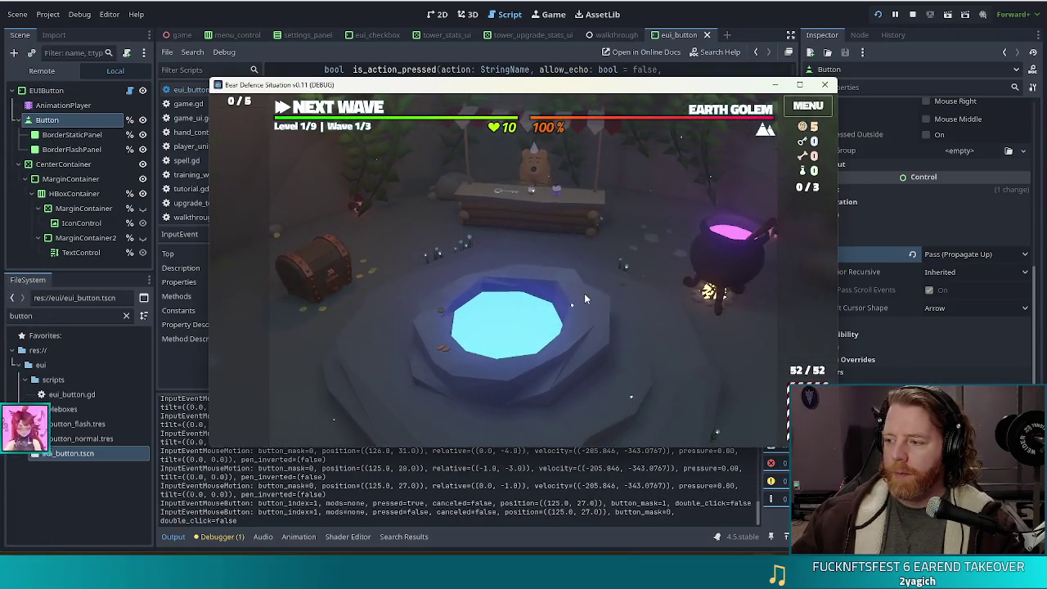
left_click(589, 320)
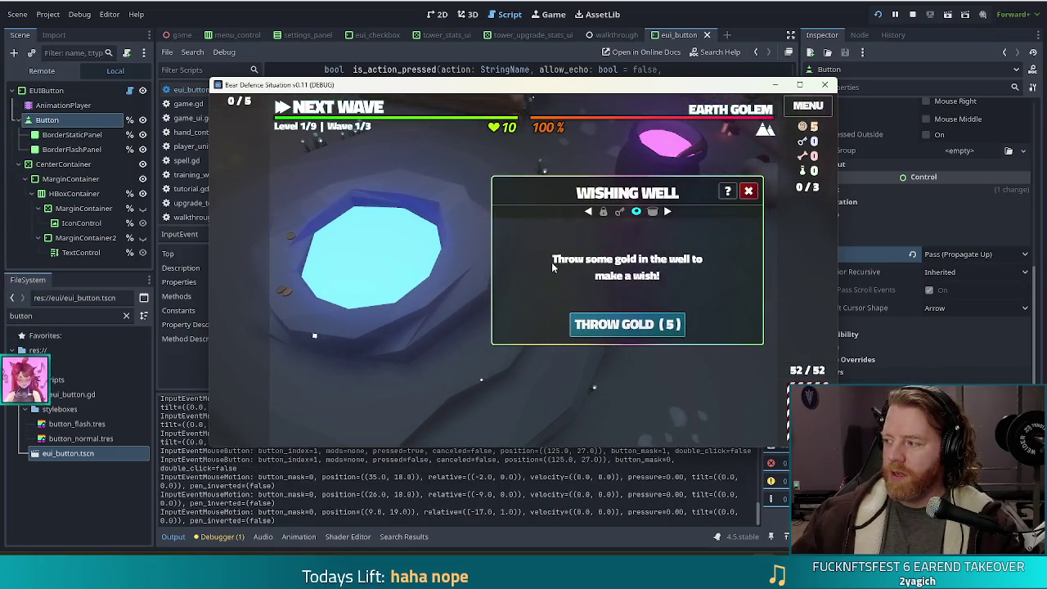
left_click(643, 334)
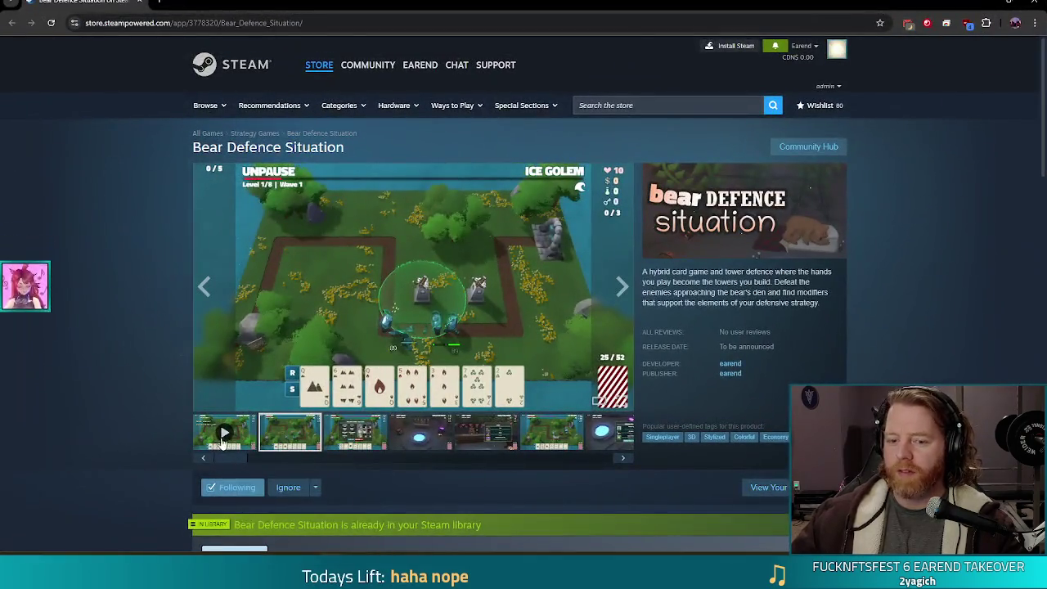
left_click(224, 437)
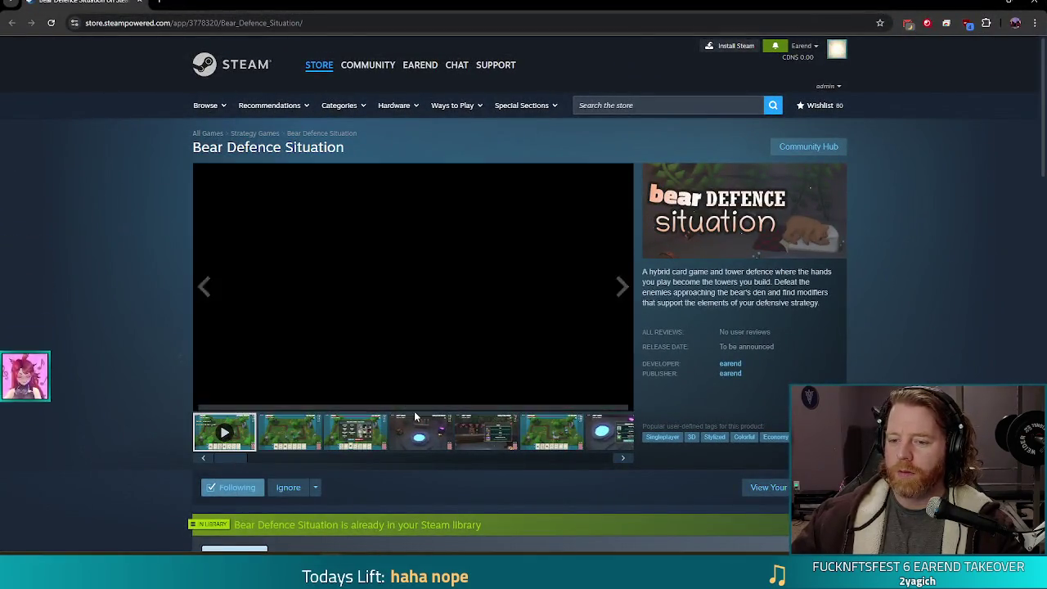